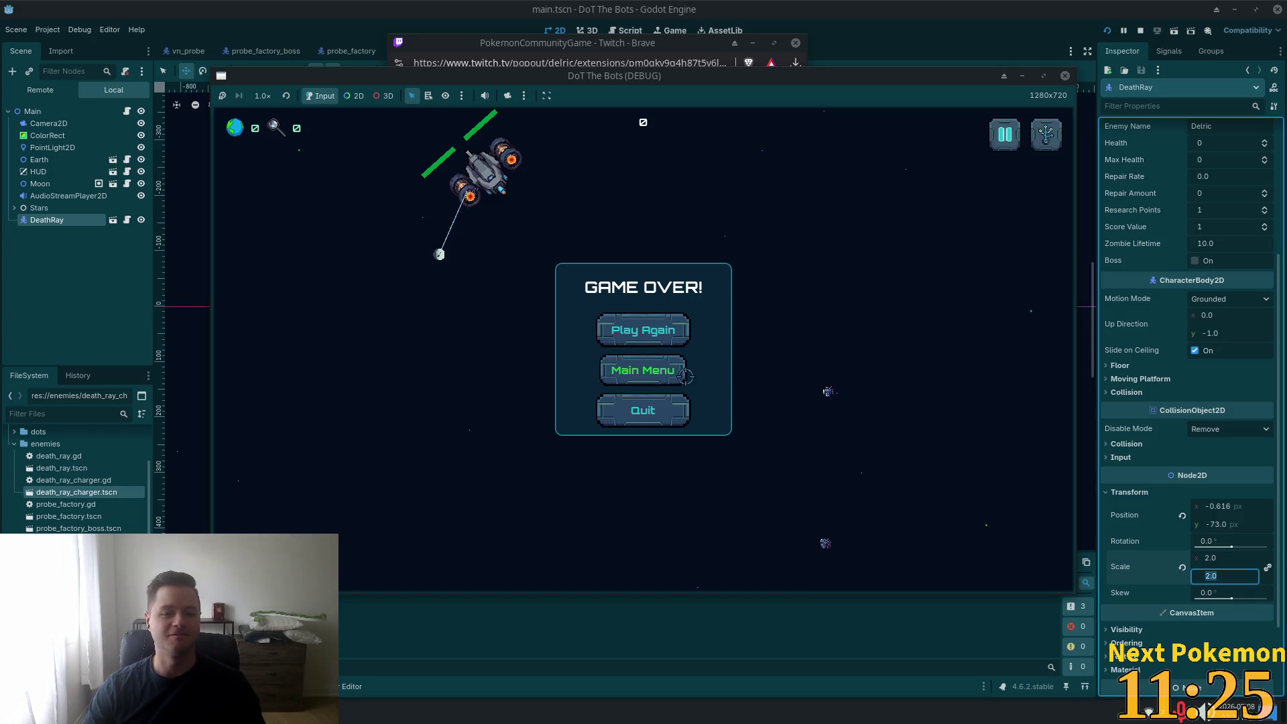
# - Restart after Game Over and fire the Moon's beam at the enemy ship and small enemies
pyautogui.click(642, 331)
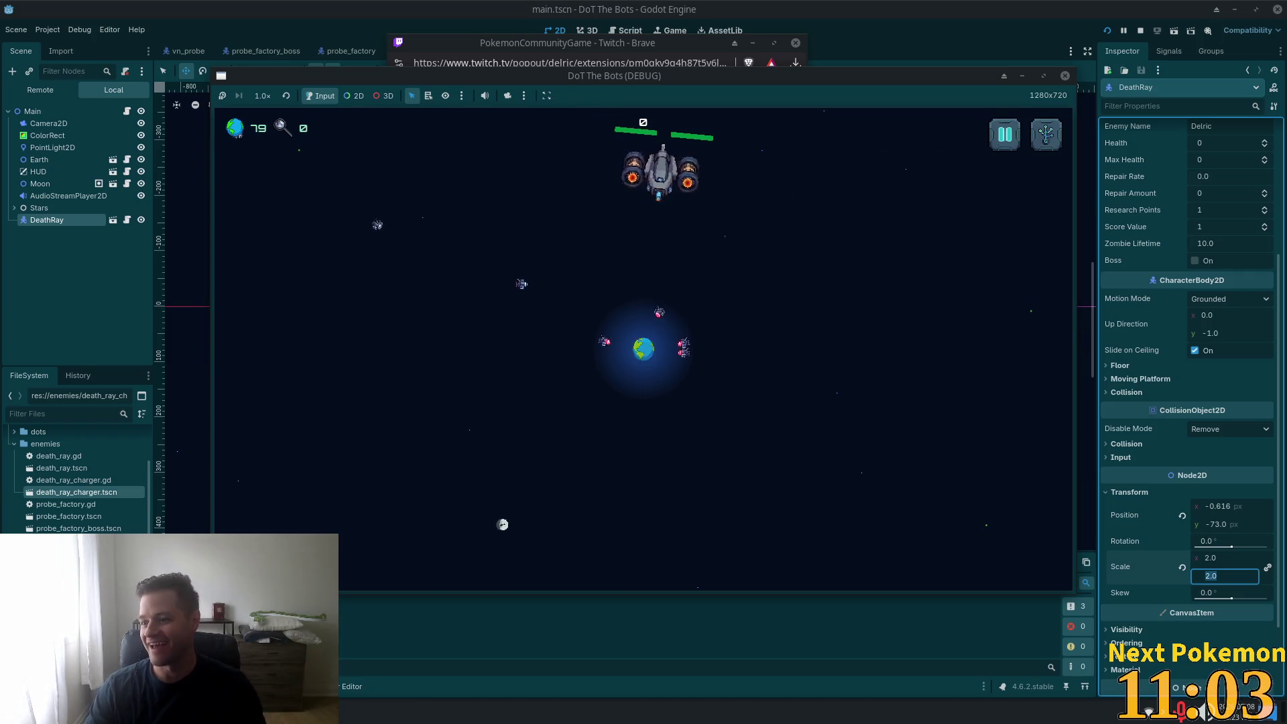
pyautogui.click(442, 232)
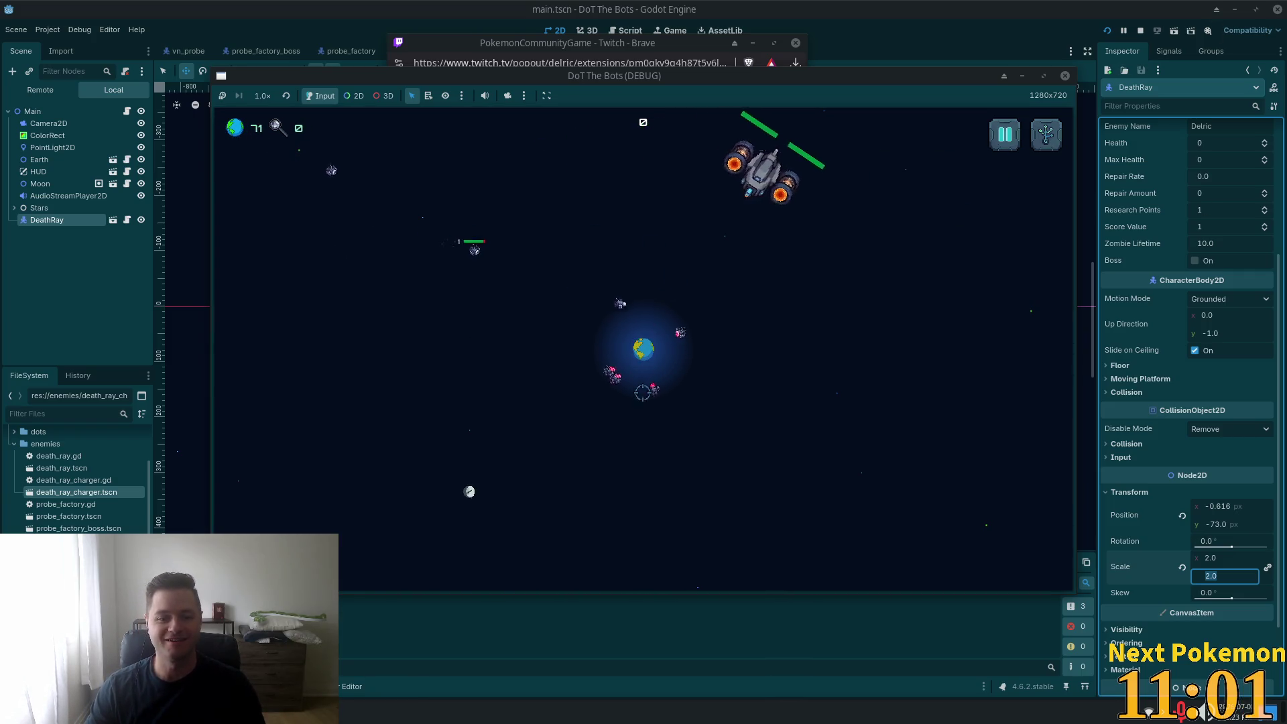
pyautogui.click(607, 345)
pyautogui.click(863, 190)
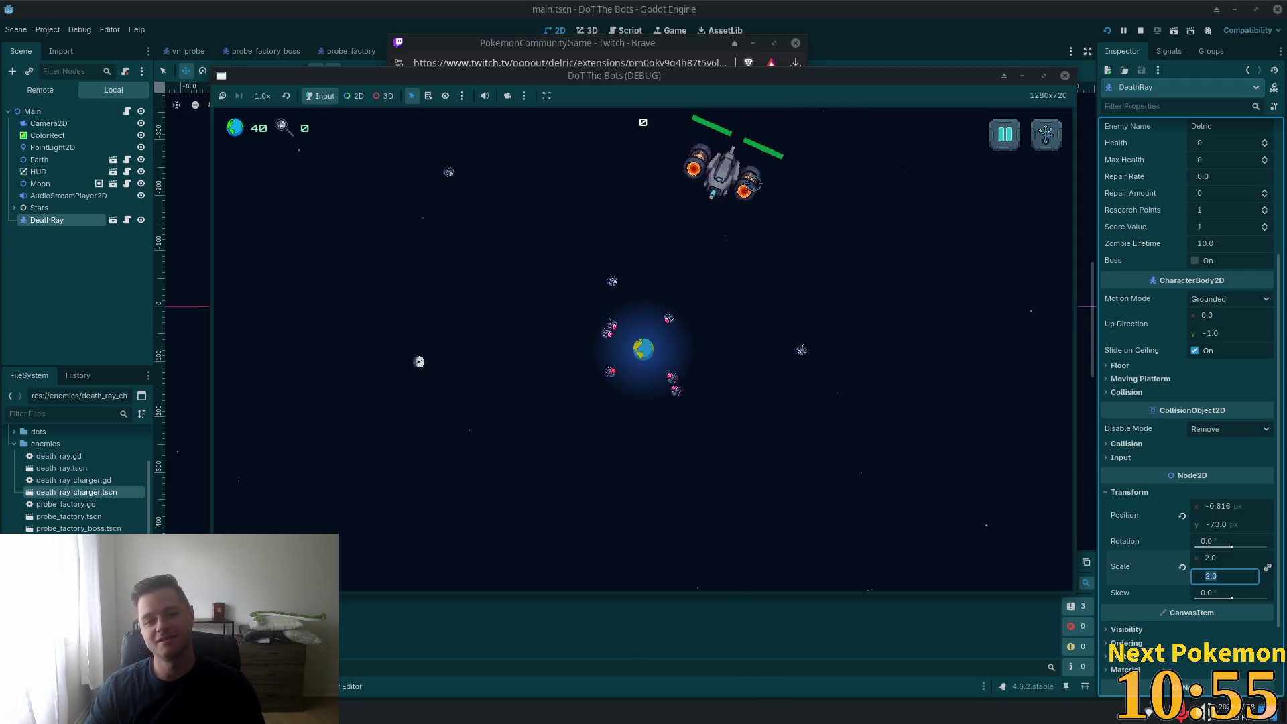
pyautogui.click(675, 315)
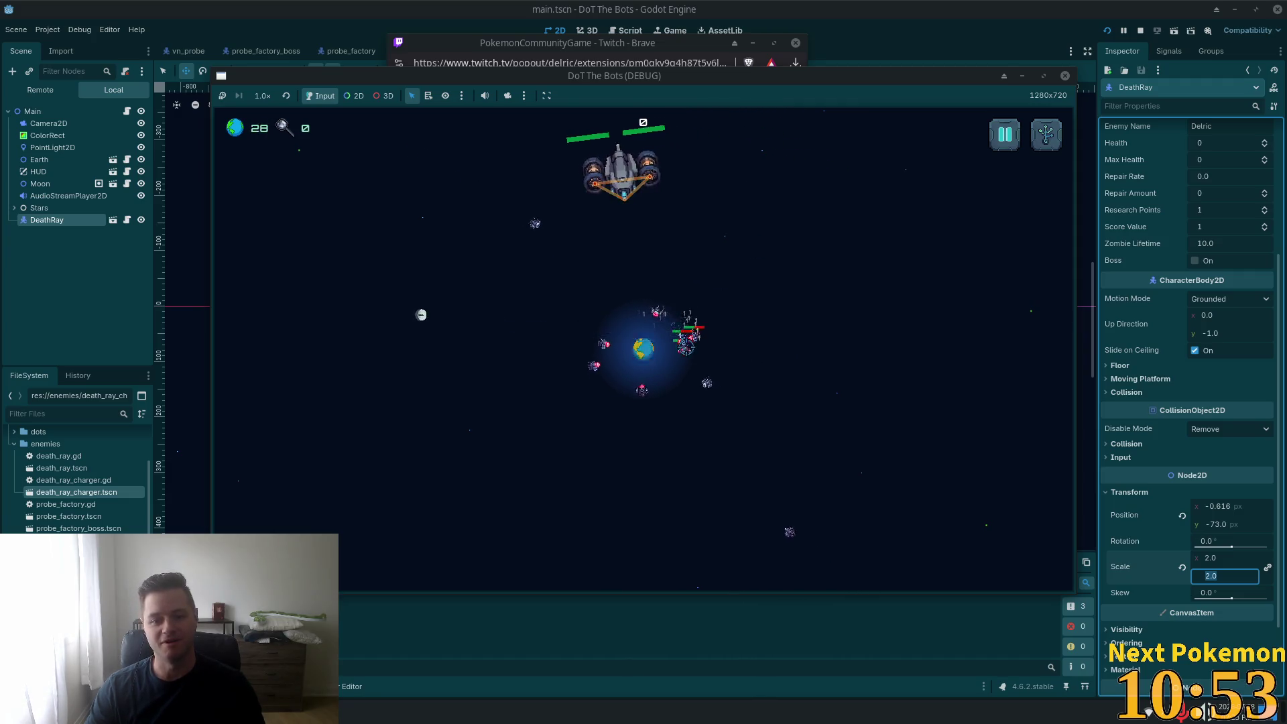
# - Fire at enemies closing in on Earth until Game Over, then stop the game with F8
pyautogui.click(617, 339)
pyautogui.click(618, 388)
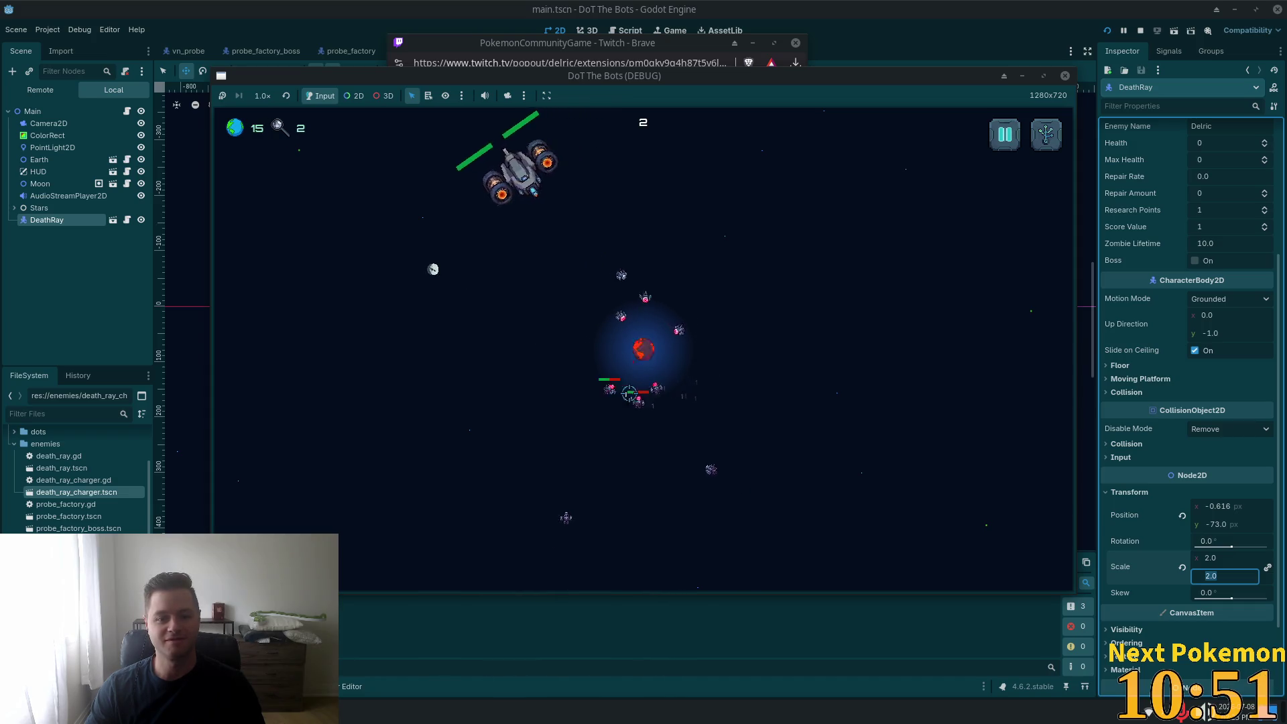
pyautogui.click(600, 369)
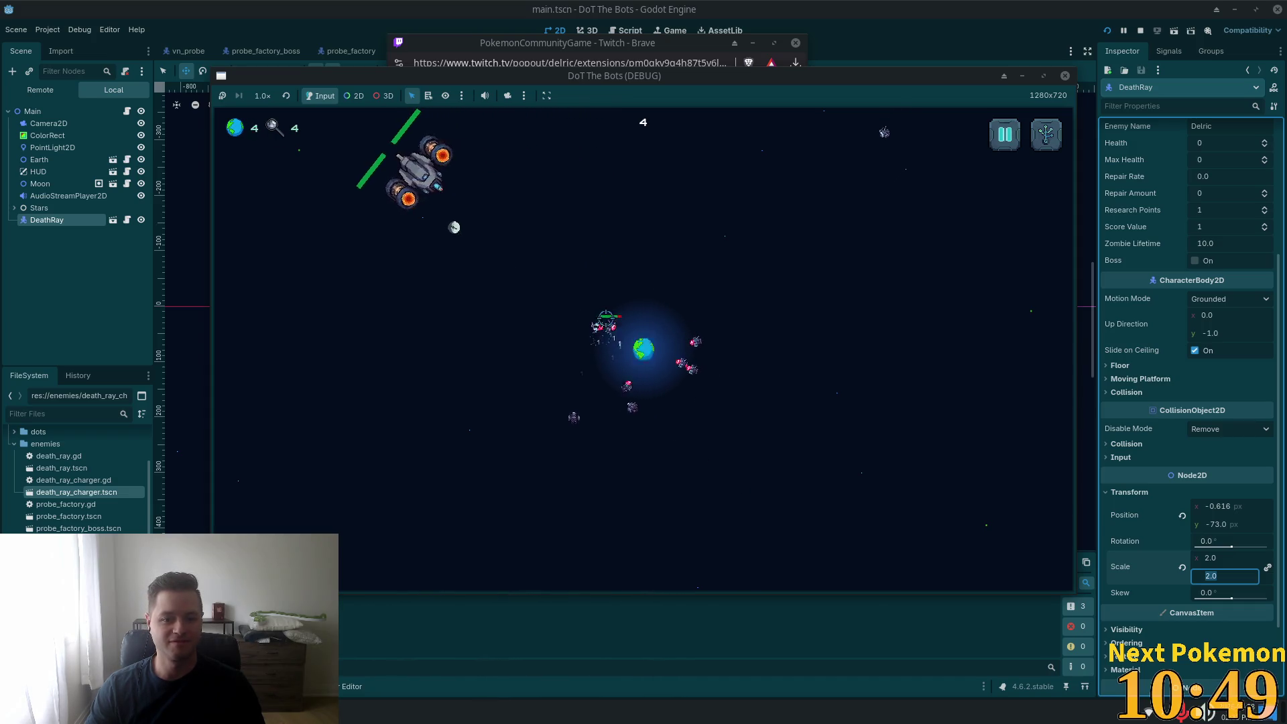
pyautogui.click(626, 299)
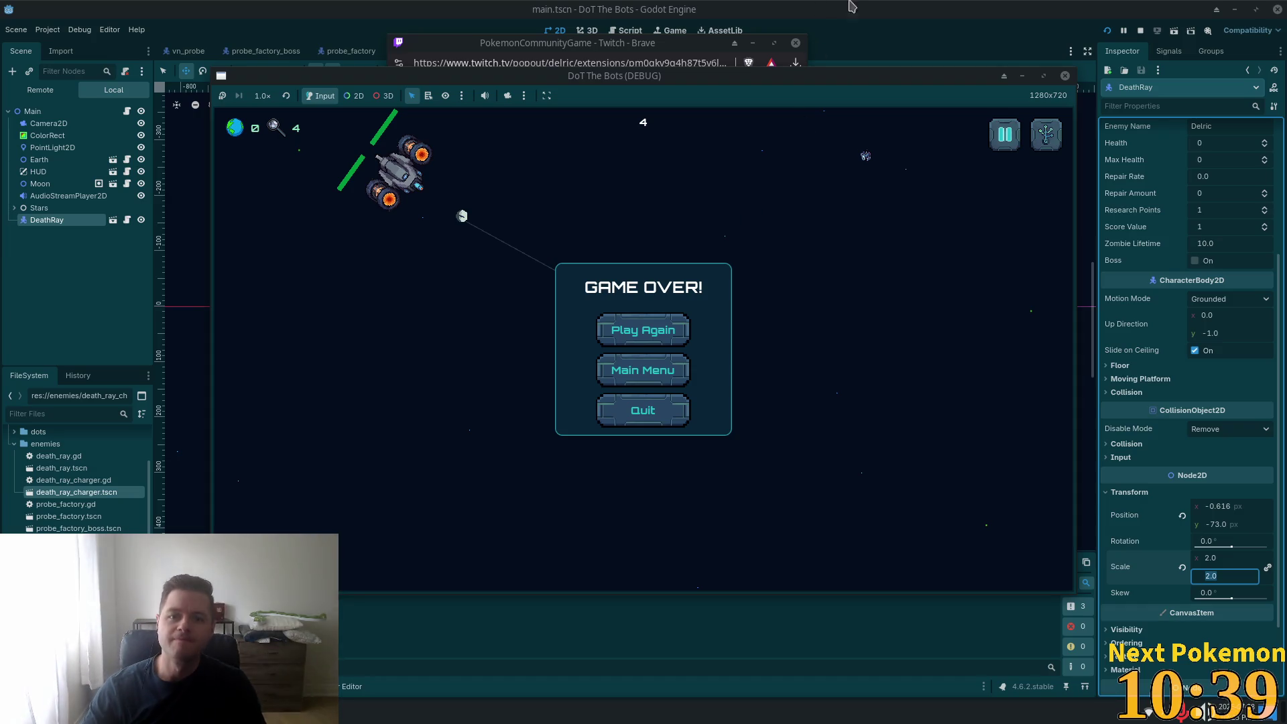
pyautogui.press('F8')
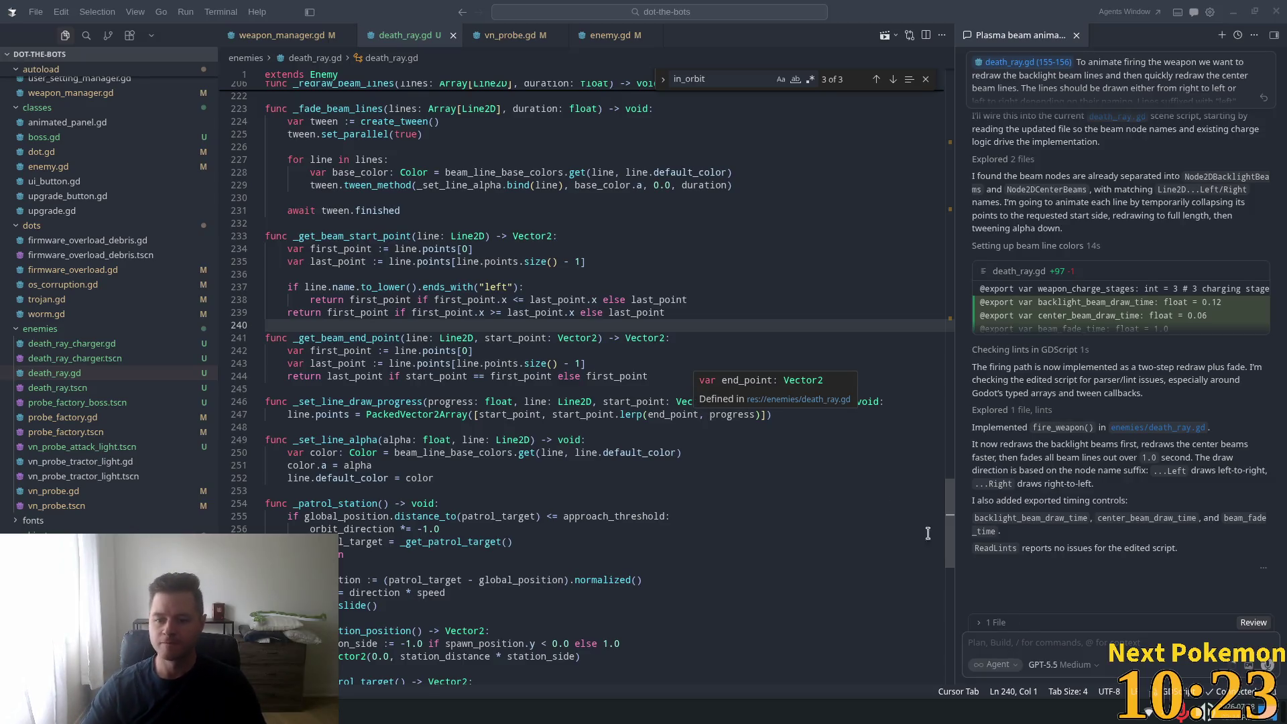
pyautogui.click(1068, 638)
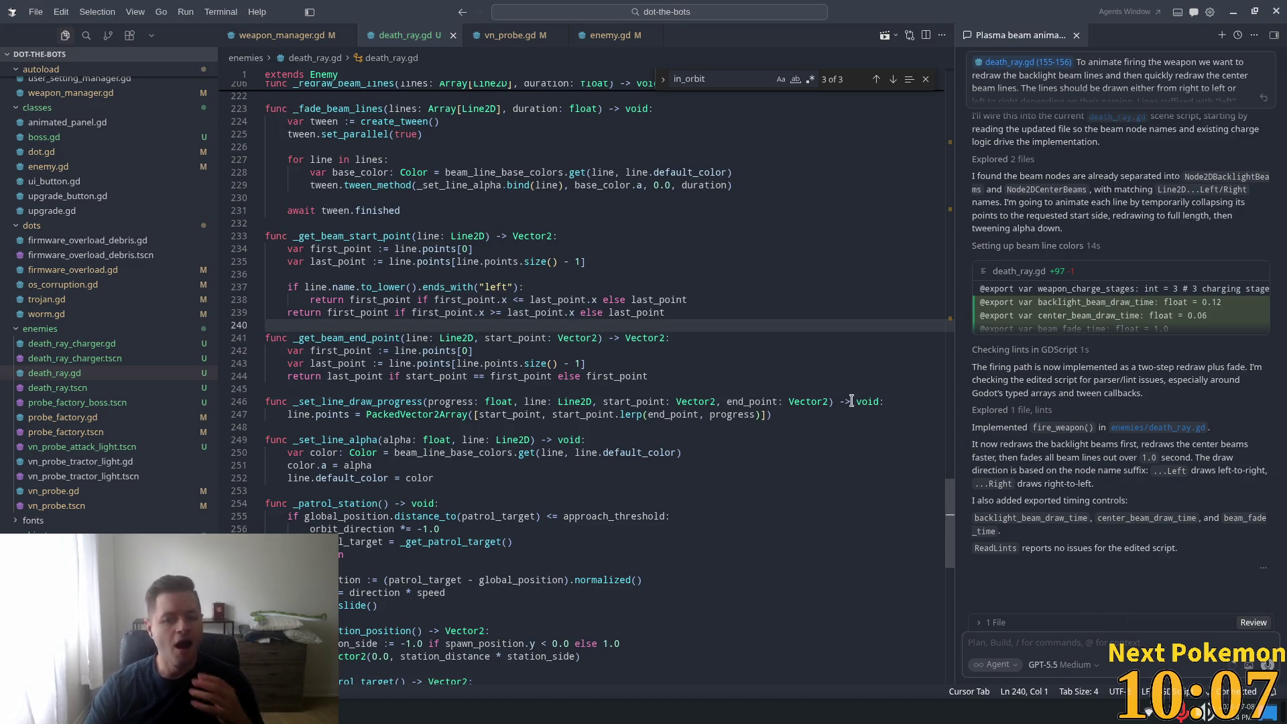
pyautogui.scroll(6, 811, 411)
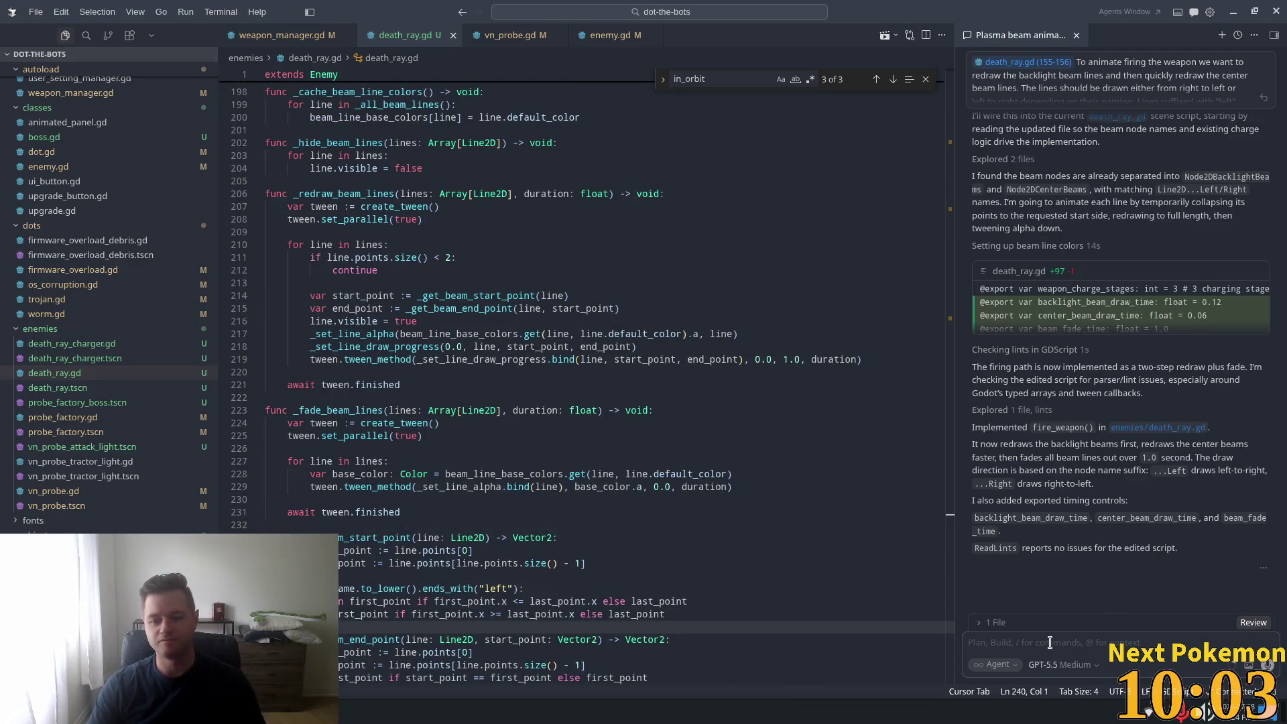
# - Draft a request to also draw an earth-facing Line2D plasma beam whenever the center beams draw
pyautogui.write('Af')
pyautogui.write('ter the ')
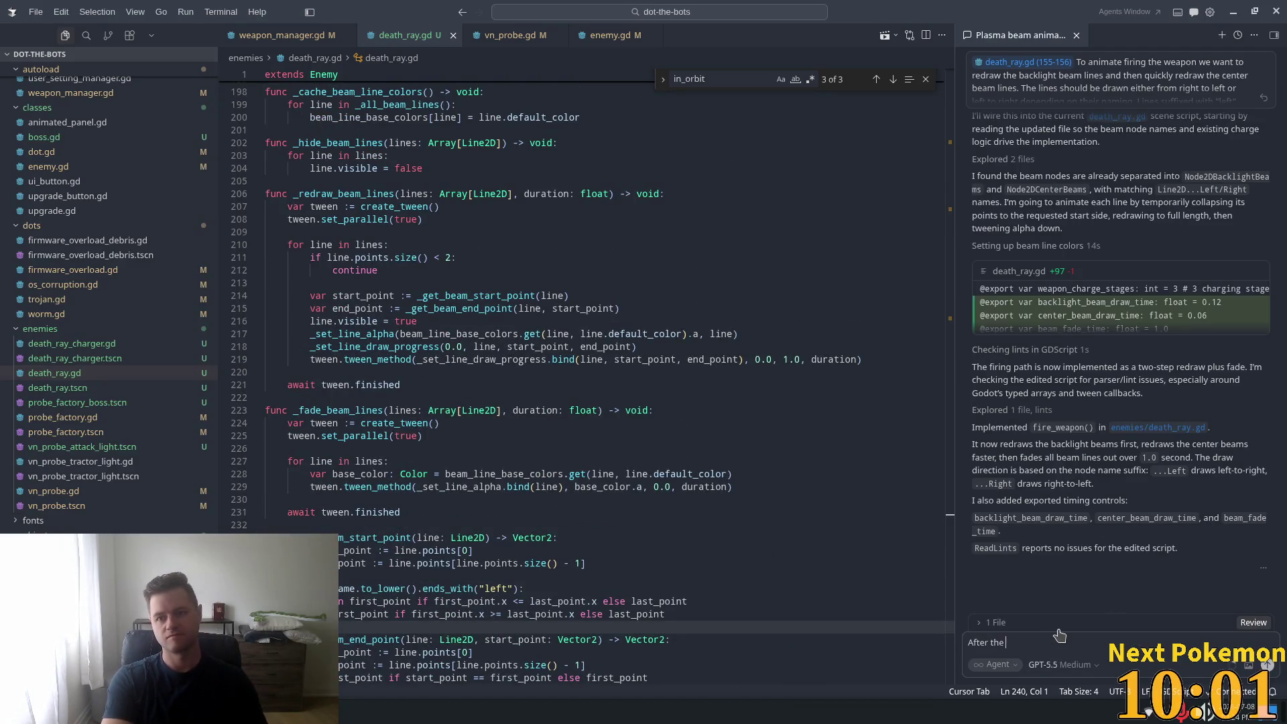
pyautogui.write('center bea')
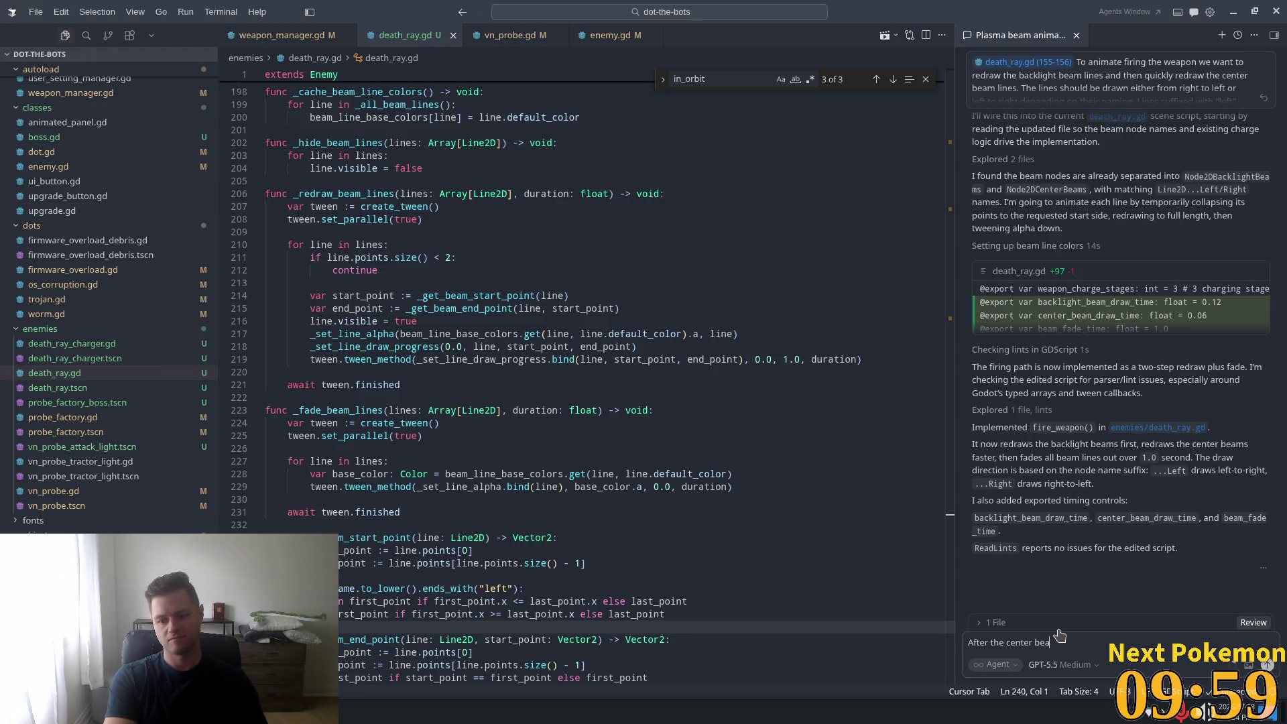
pyautogui.write('m')
pyautogui.write('s wi')
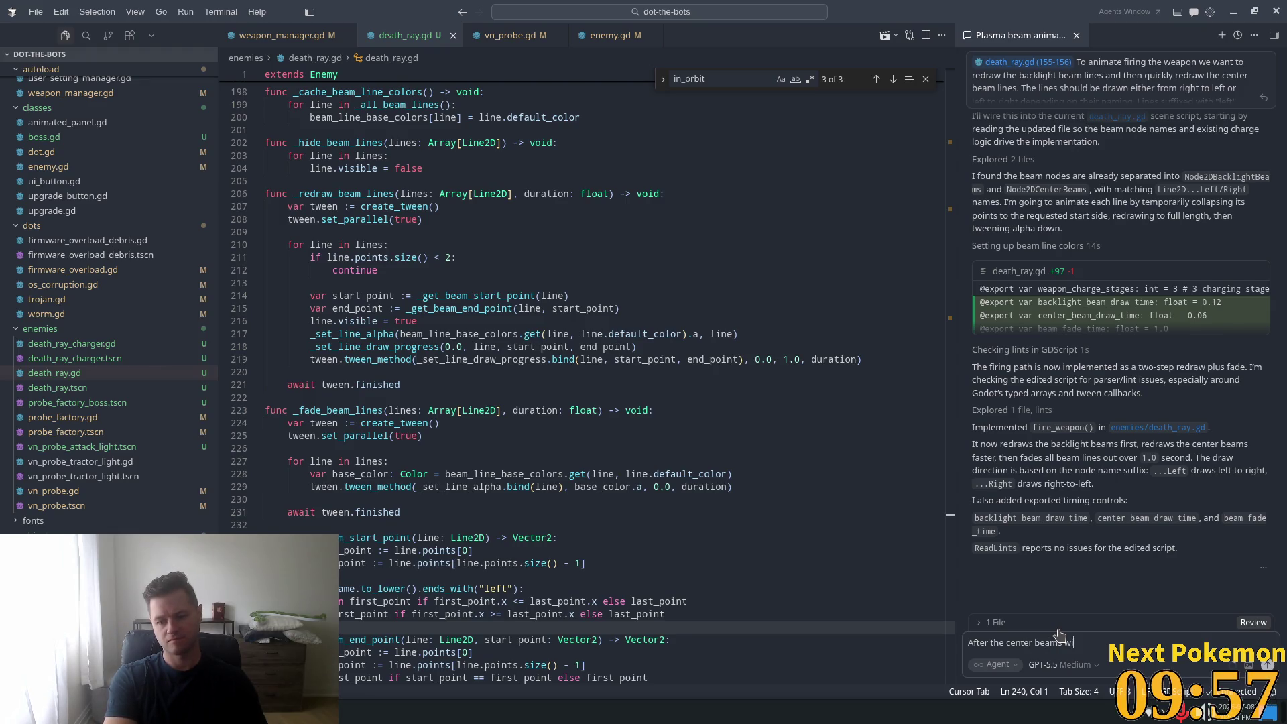
pyautogui.write('ni')
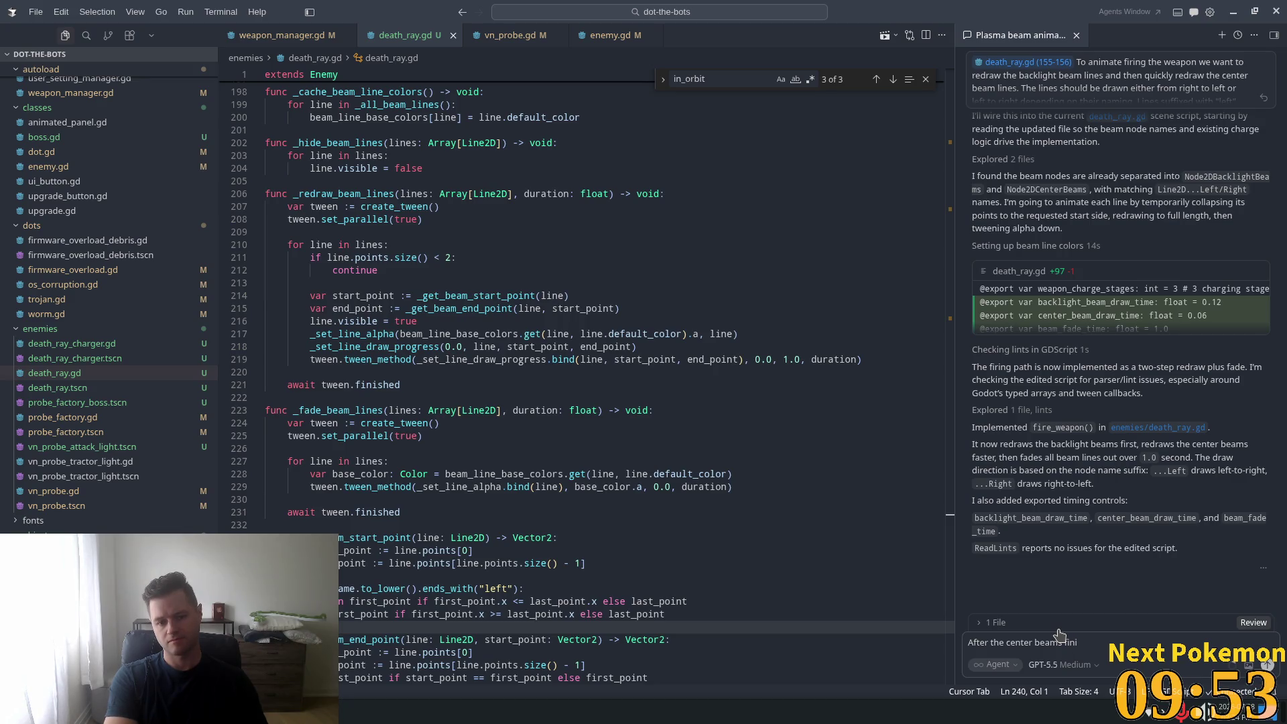
pyautogui.press('BackSpace')
pyautogui.press('BackSpace')
pyautogui.press('BackSpace')
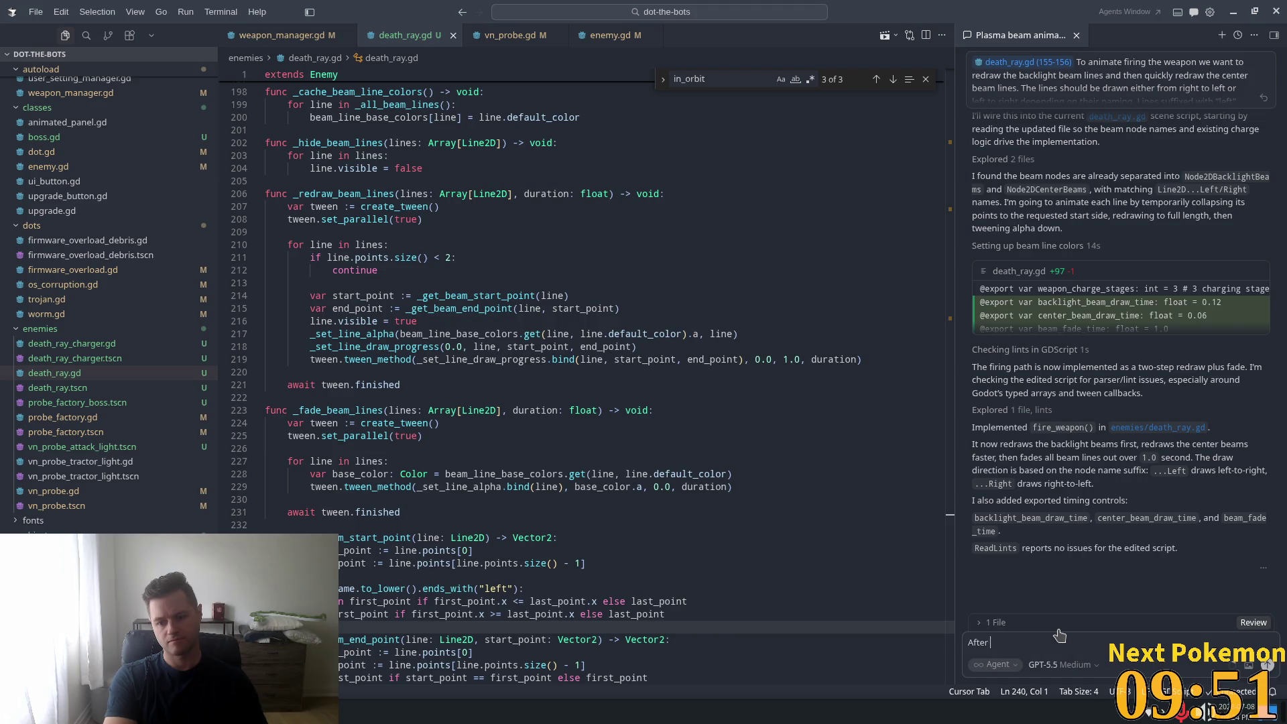
pyautogui.write('When the cv')
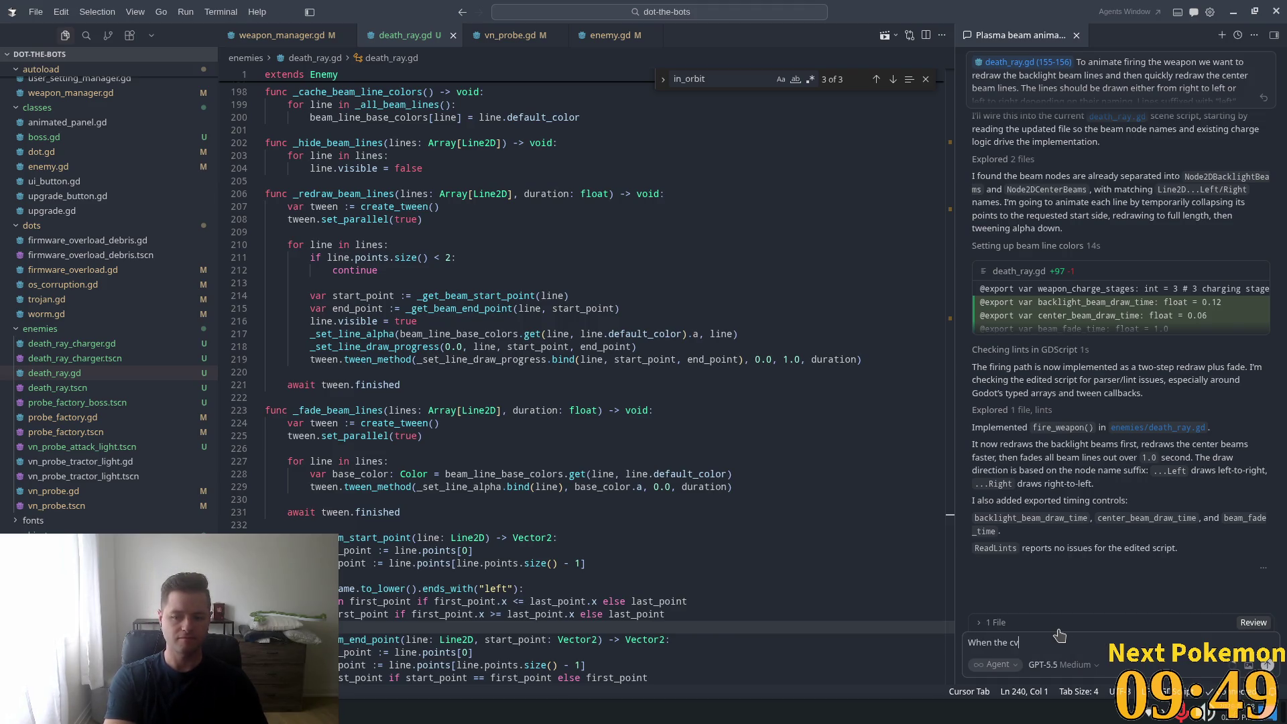
pyautogui.press('BackSpace')
pyautogui.write('enter be')
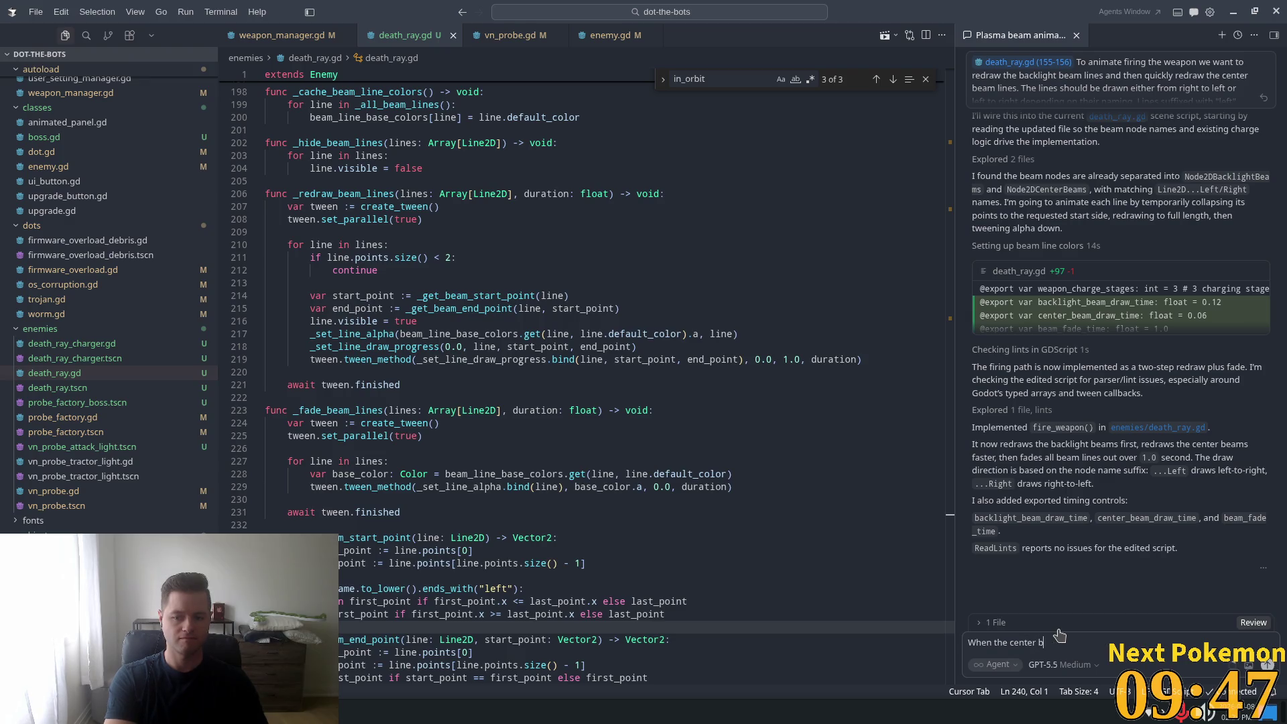
pyautogui.write('ams')
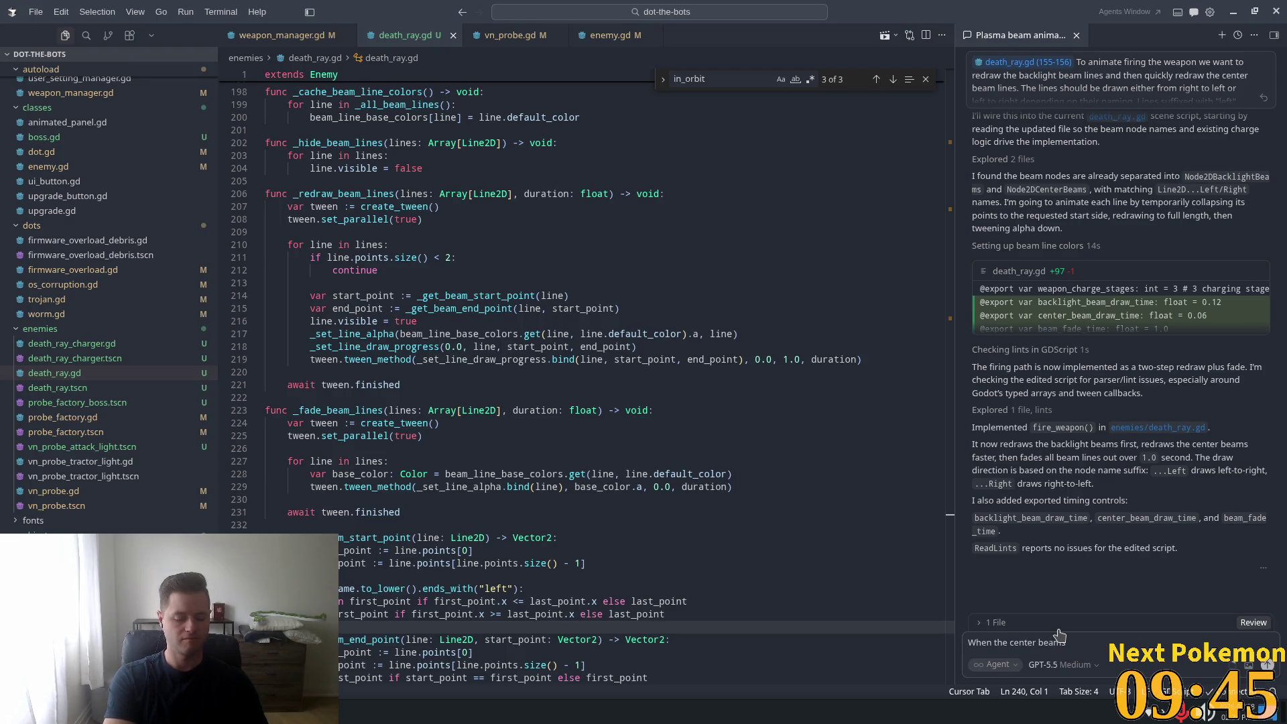
pyautogui.write(' draw can we als')
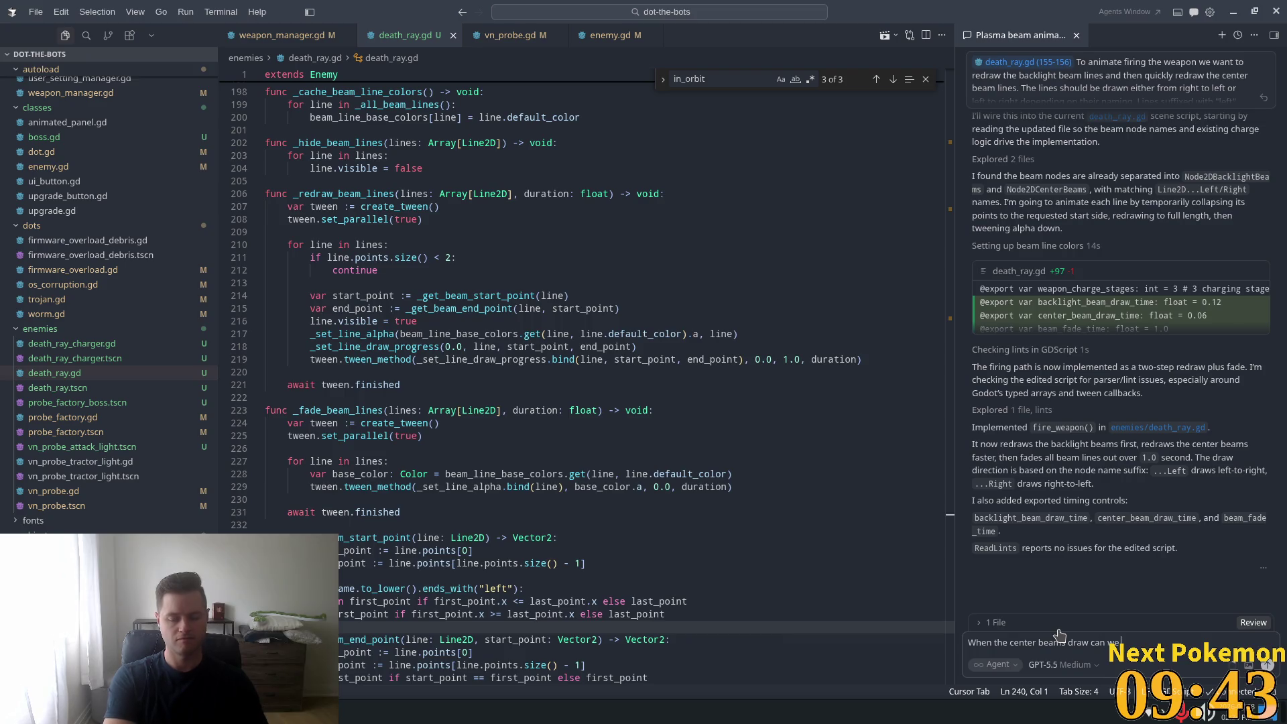
pyautogui.write('o')
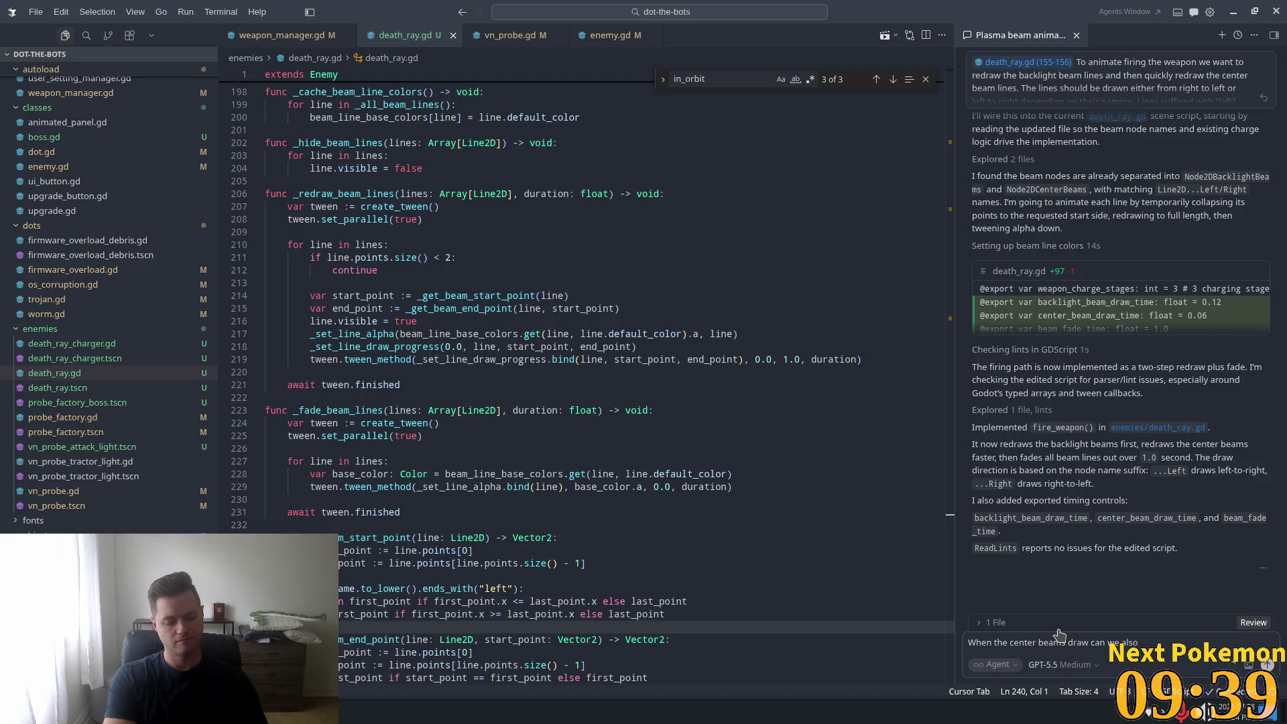
pyautogui.write(' draw')
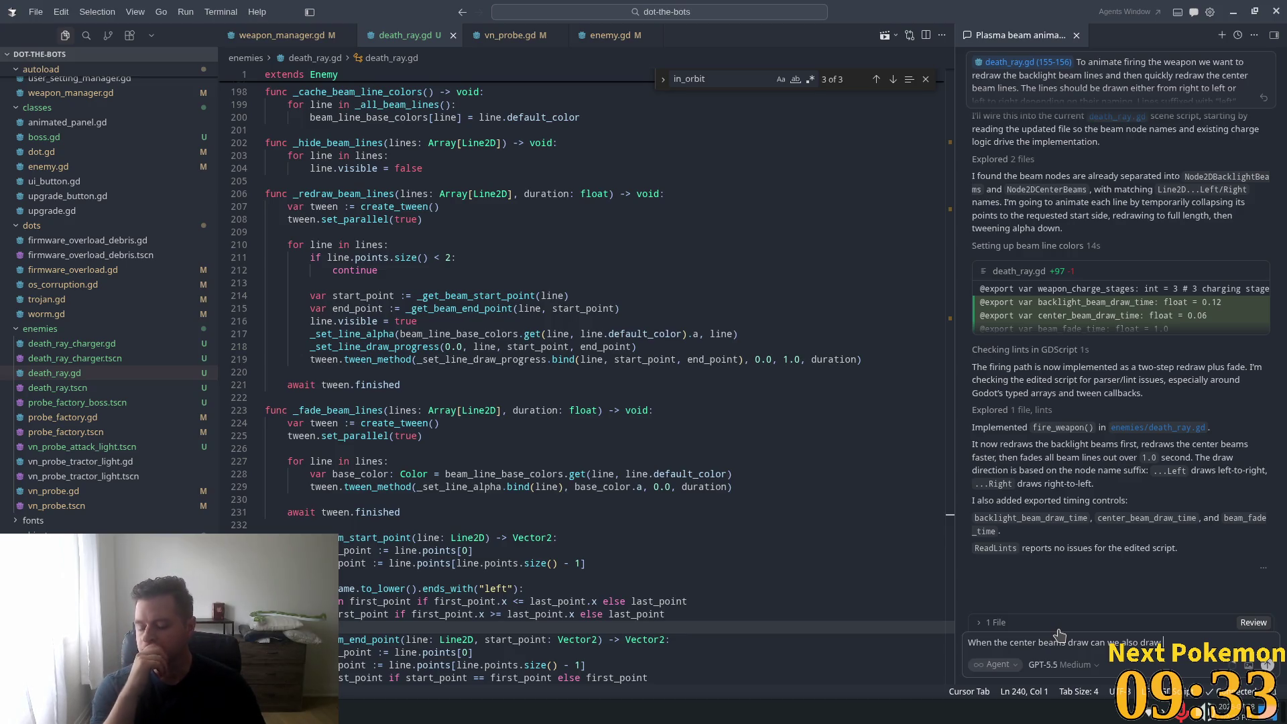
pyautogui.write(' a line 2')
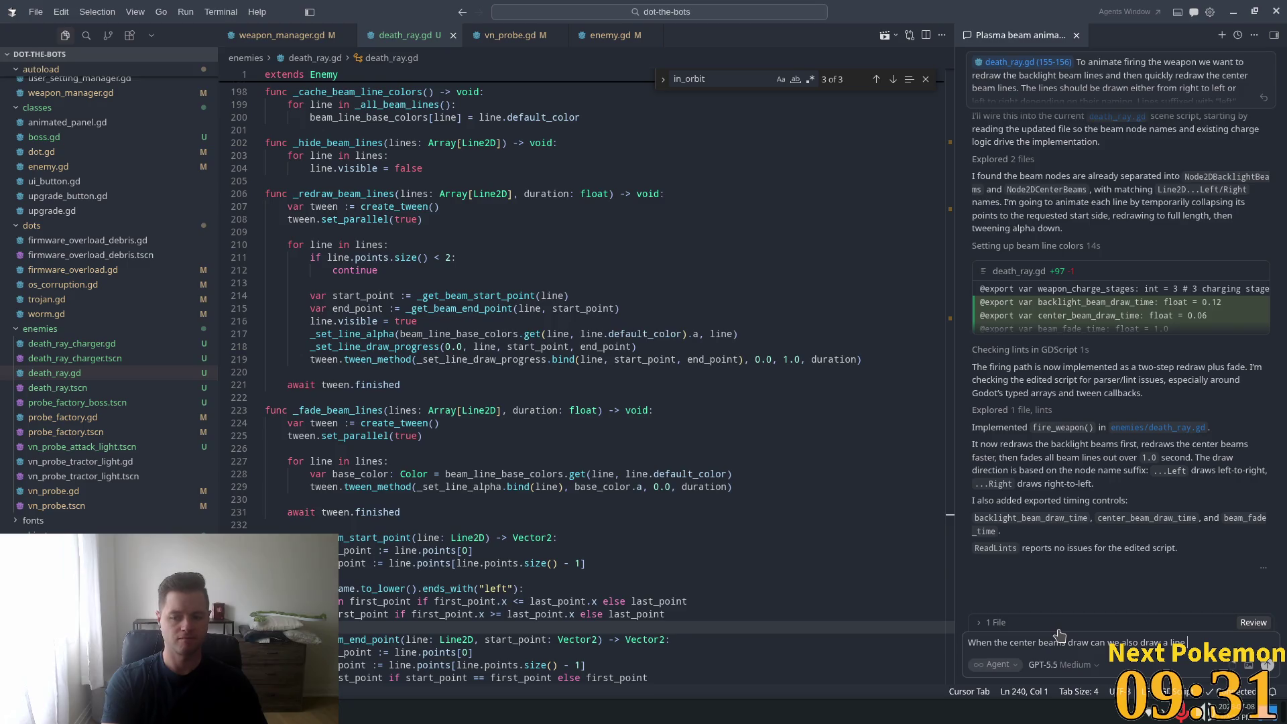
pyautogui.write('d')
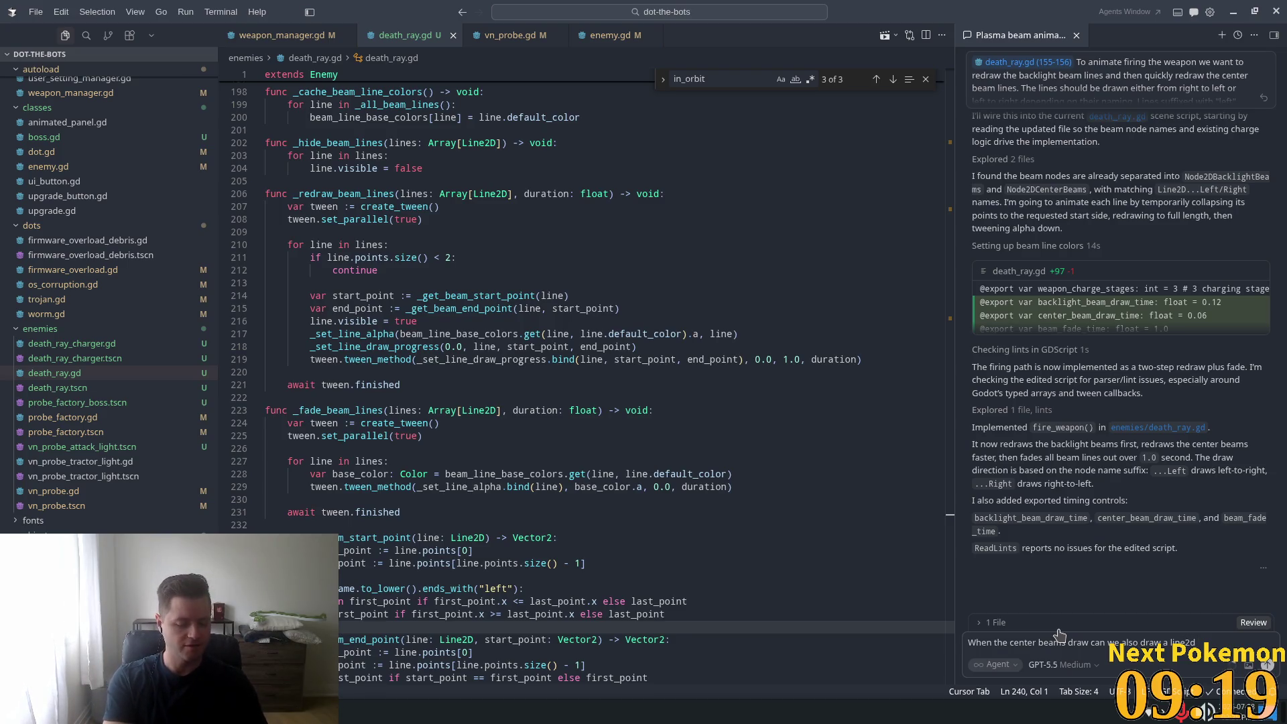
pyautogui.write(' that fires ')
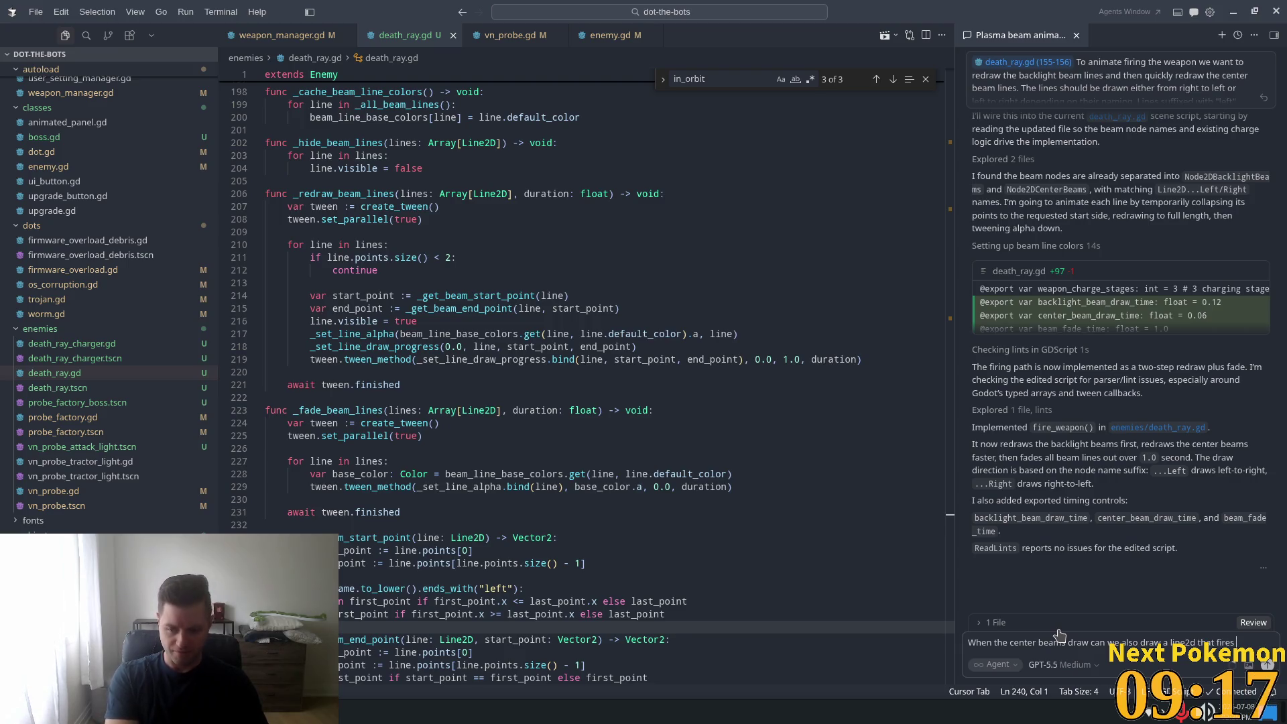
pyautogui.write('at the')
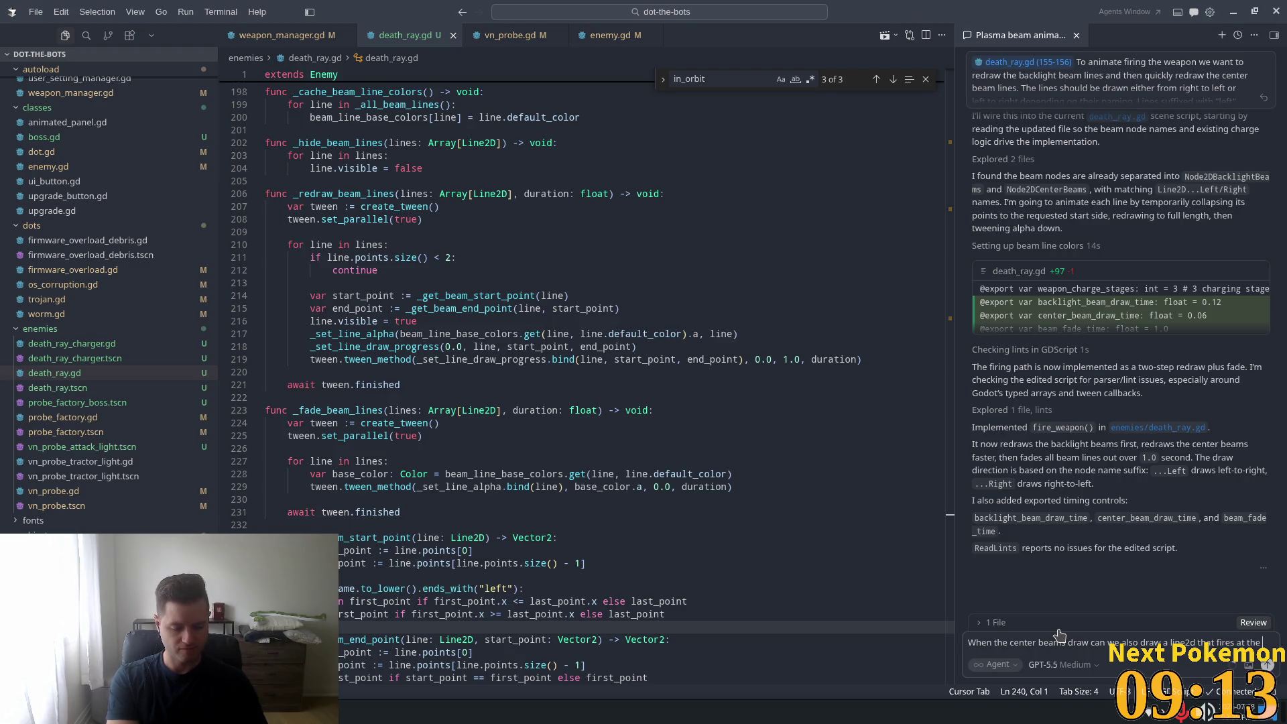
pyautogui.write(' earth to ')
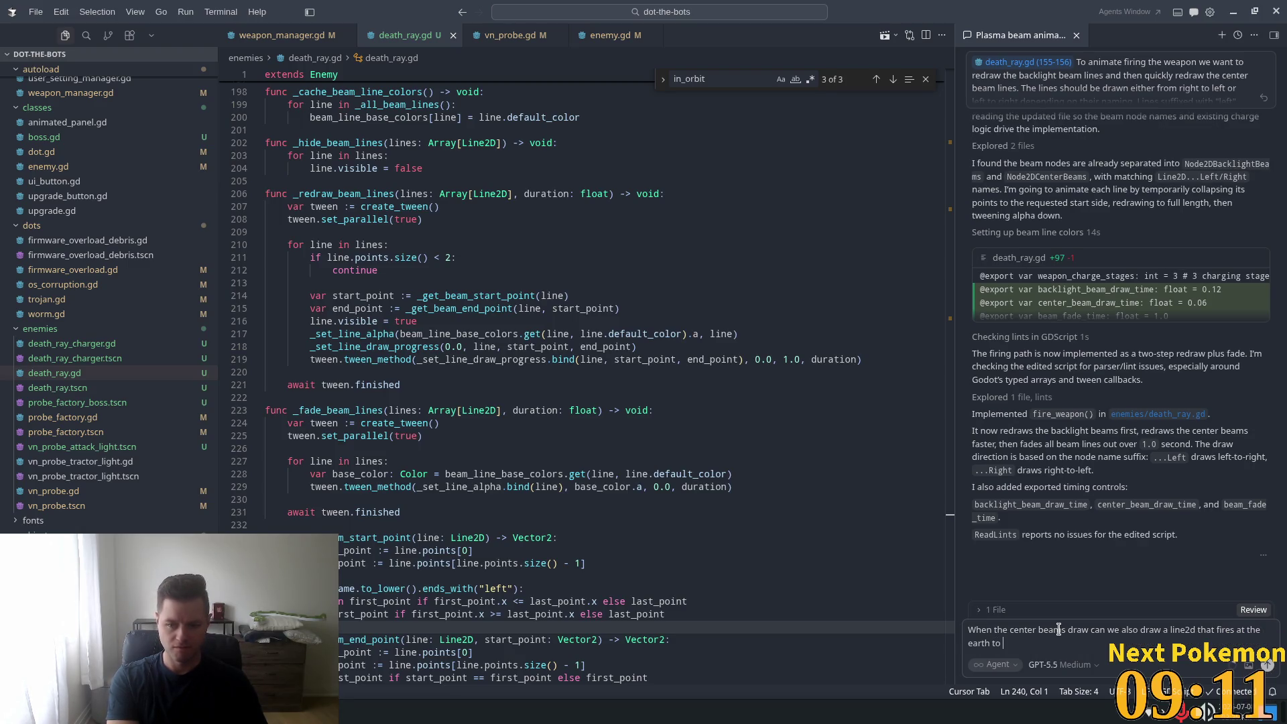
pyautogui.write('imi')
pyautogui.write('lat')
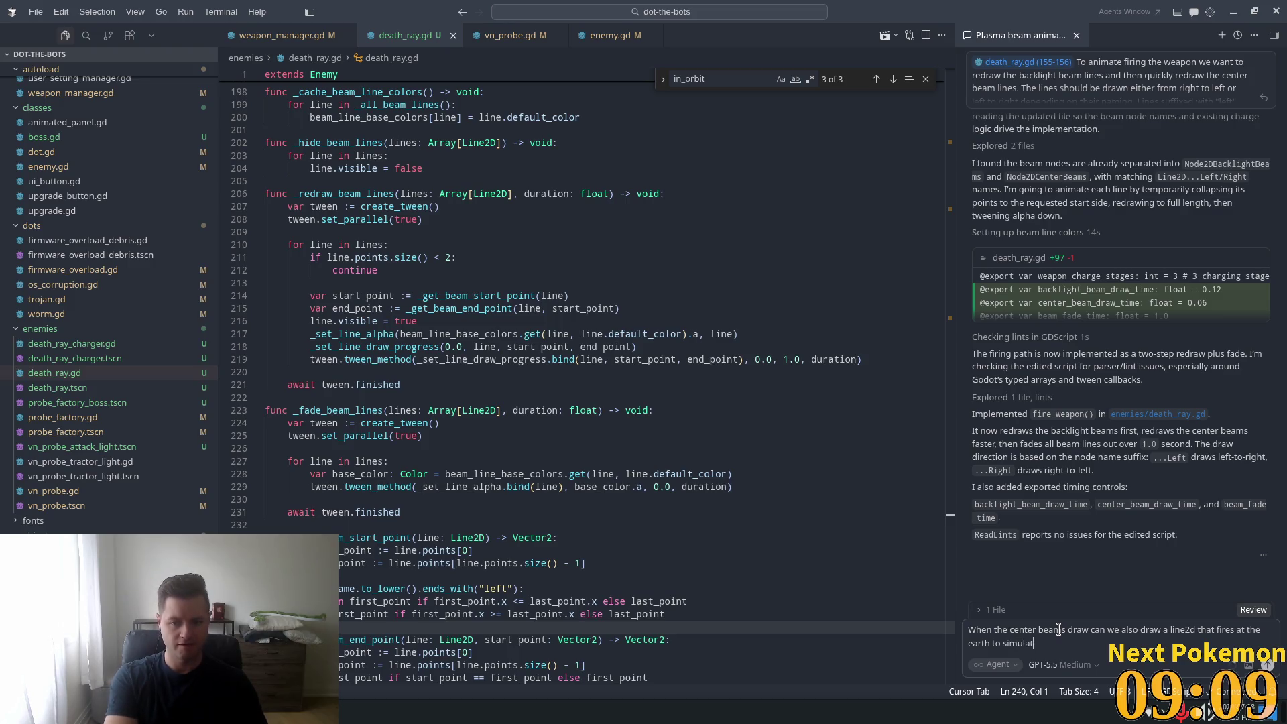
pyautogui.write('charged ')
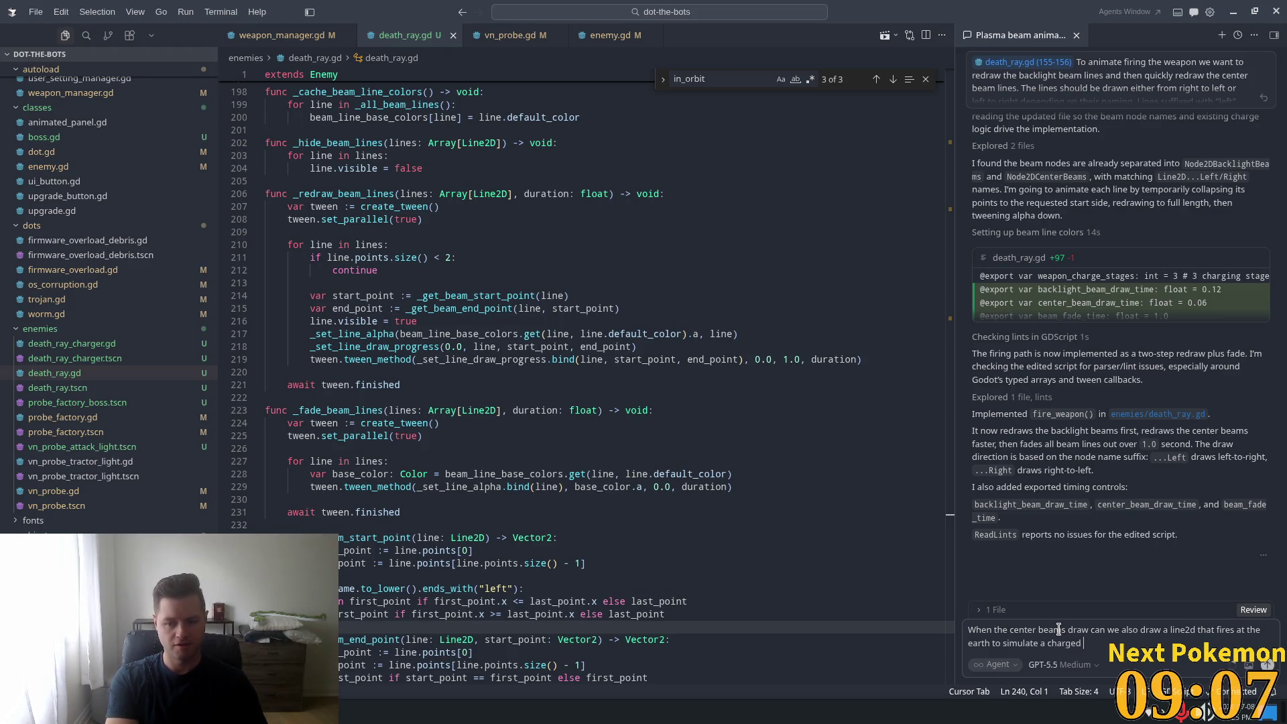
pyautogui.write('plasma')
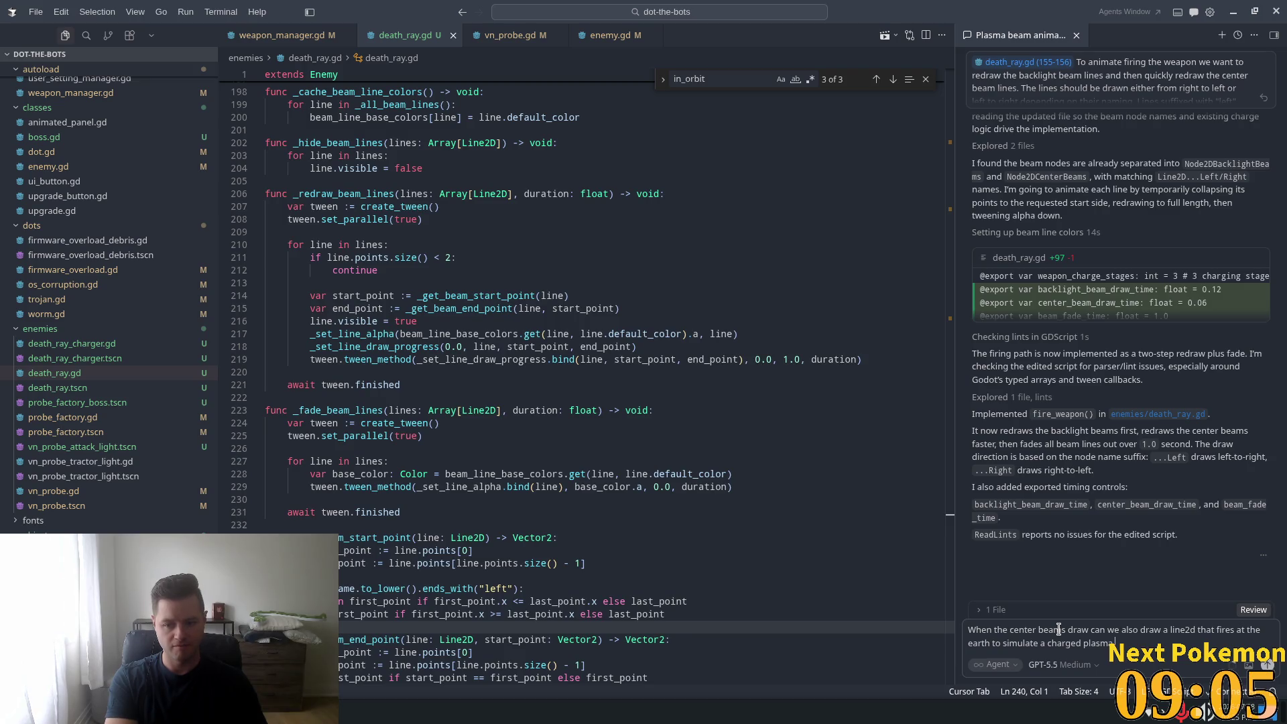
pyautogui.write(' beam')
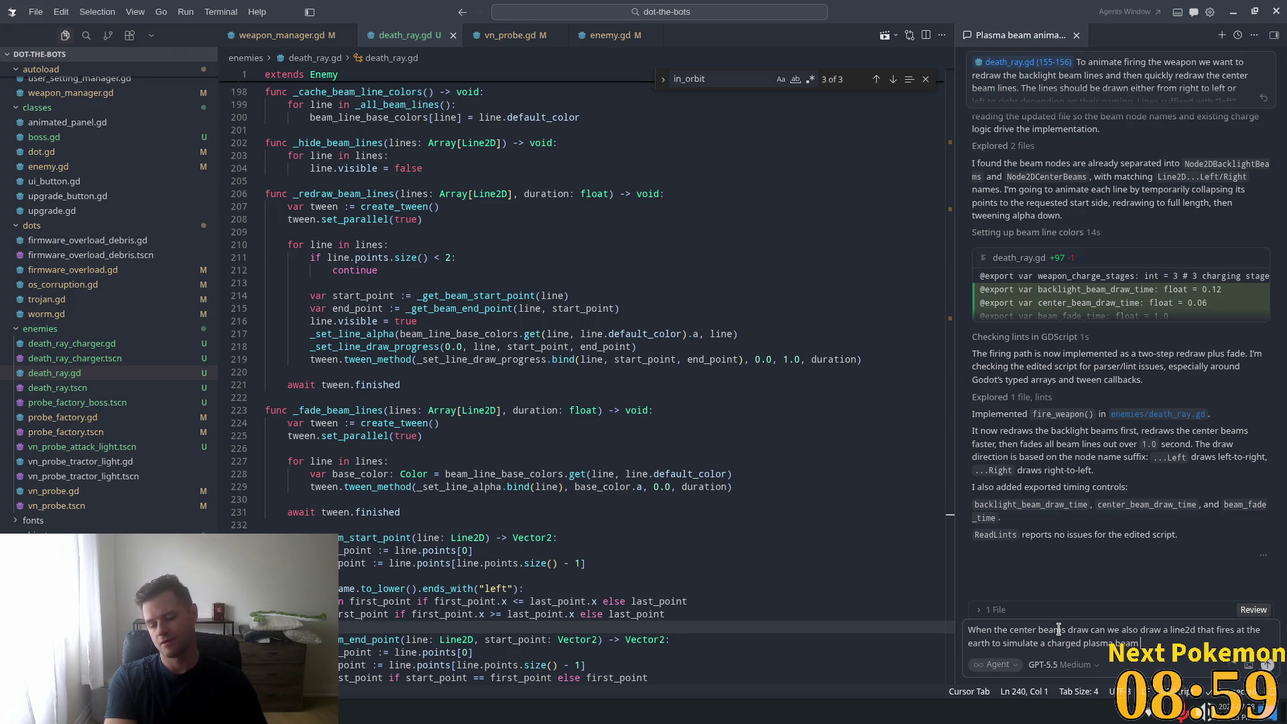
pyautogui.write('reng')
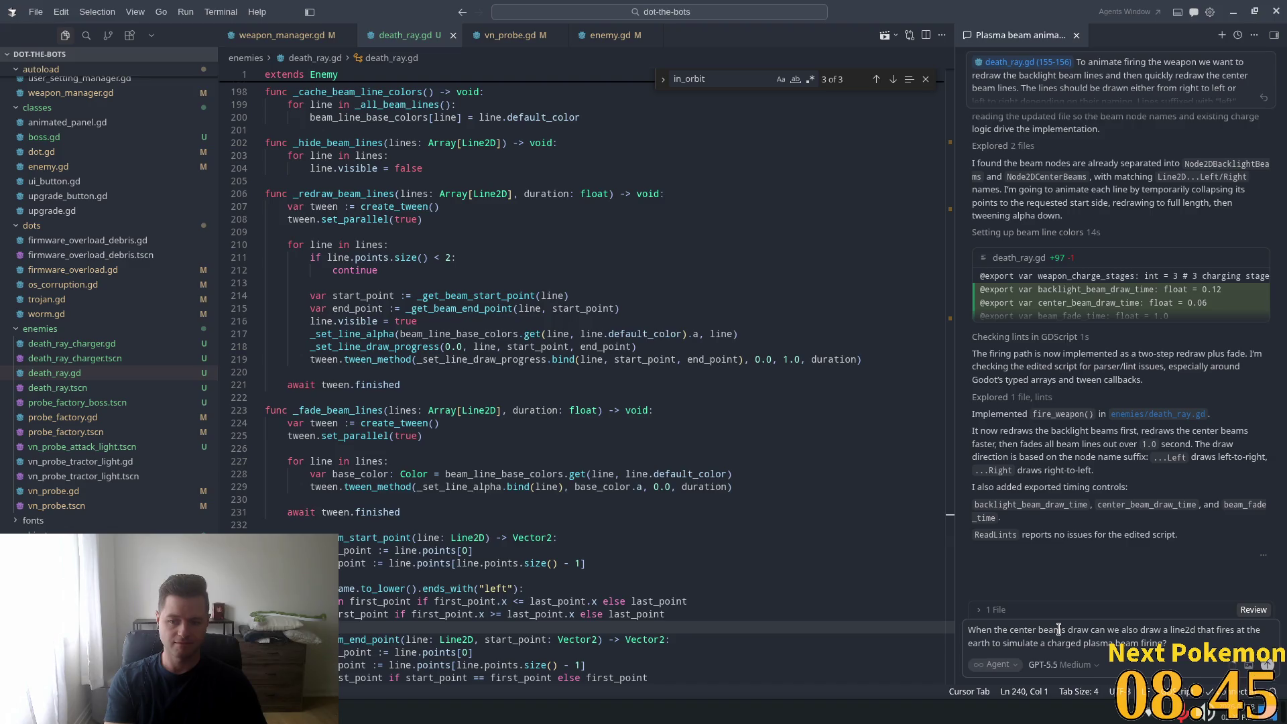
# - Send the plasma beam request, accept the death_ray.gd changes, and run the game in Godot
pyautogui.press('Return')
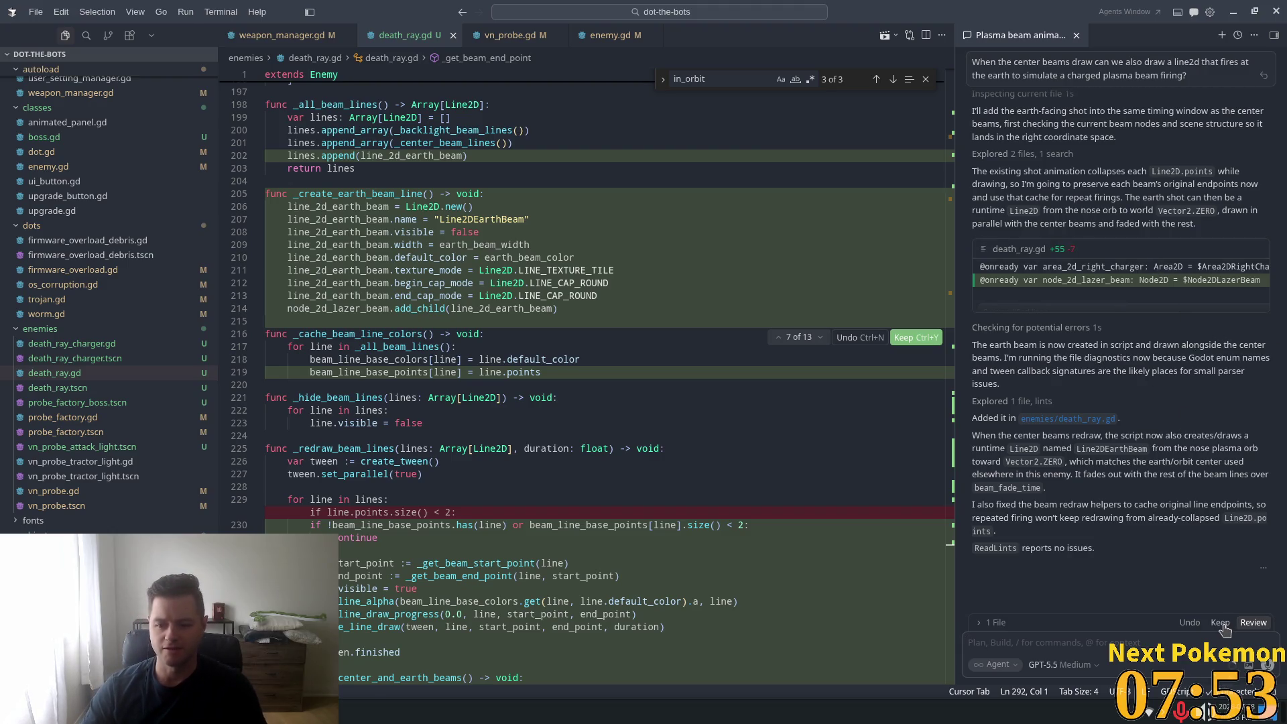
pyautogui.hotkey('ctrl', 'Return')
pyautogui.hotkey('alt', 'Tab')
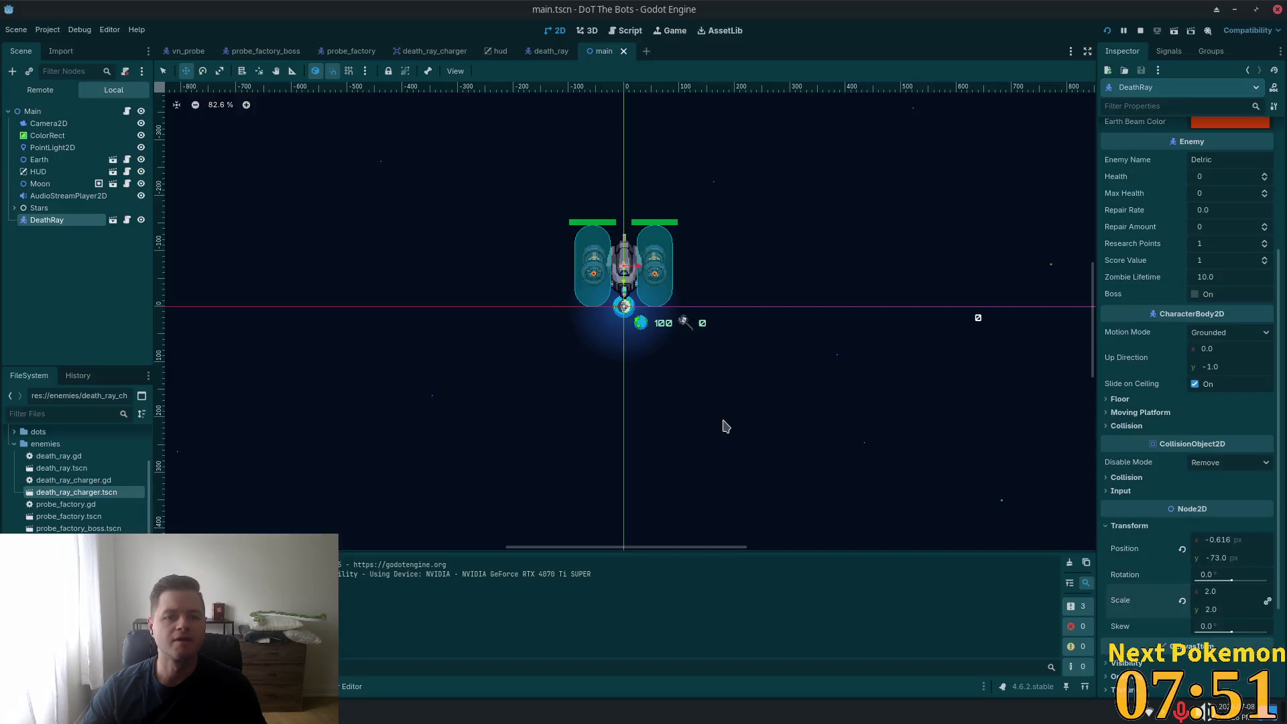
pyautogui.press('F5')
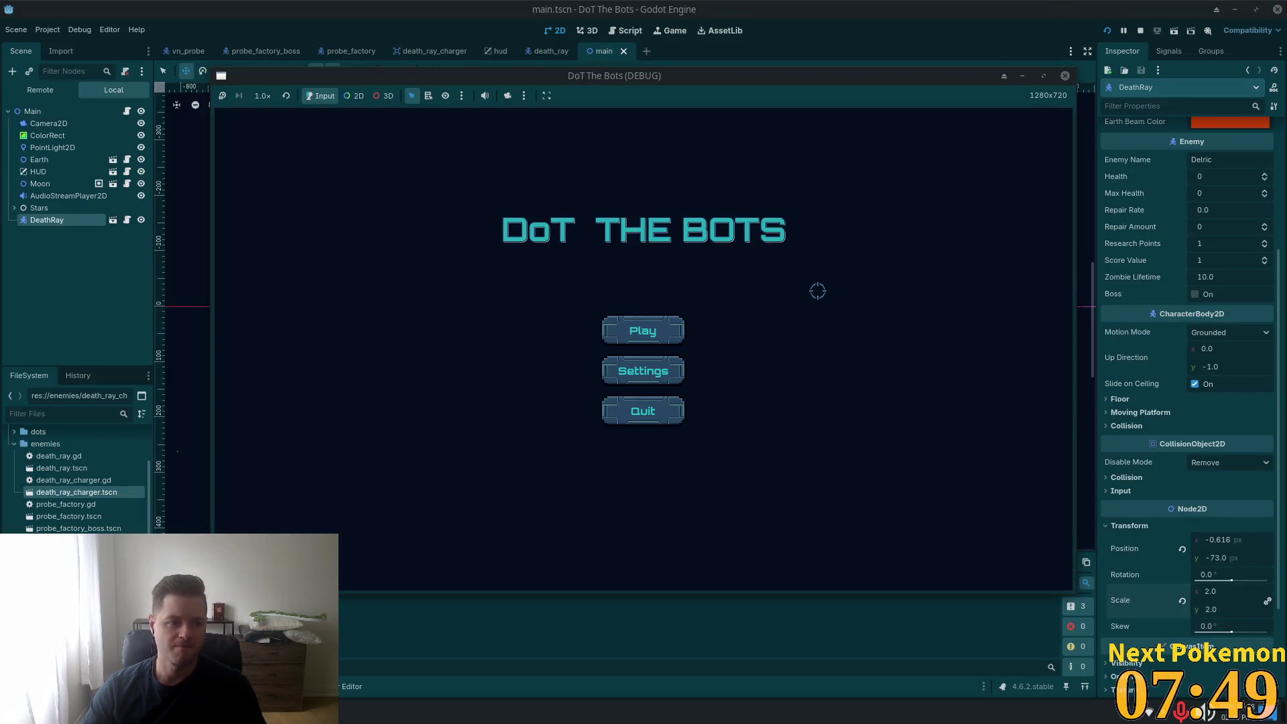
# - Start a round from the title menu, play until Game Over, then choose Play Again
pyautogui.click(671, 328)
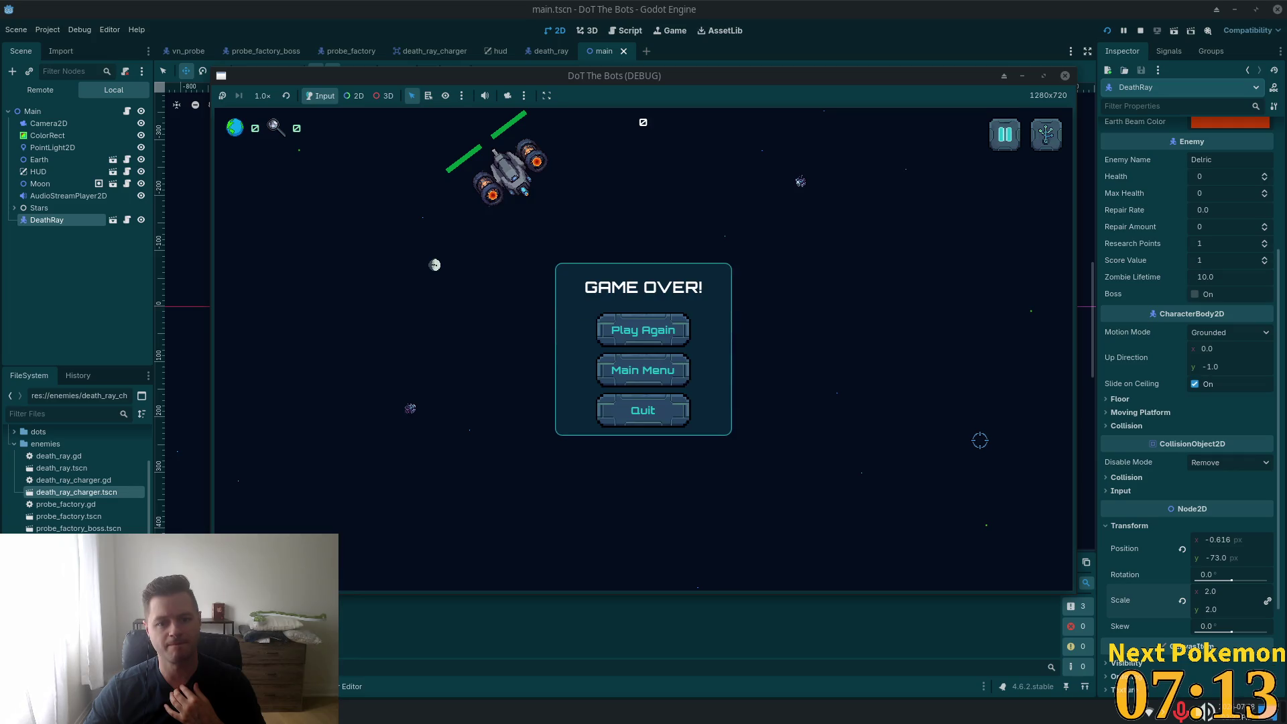
pyautogui.click(653, 333)
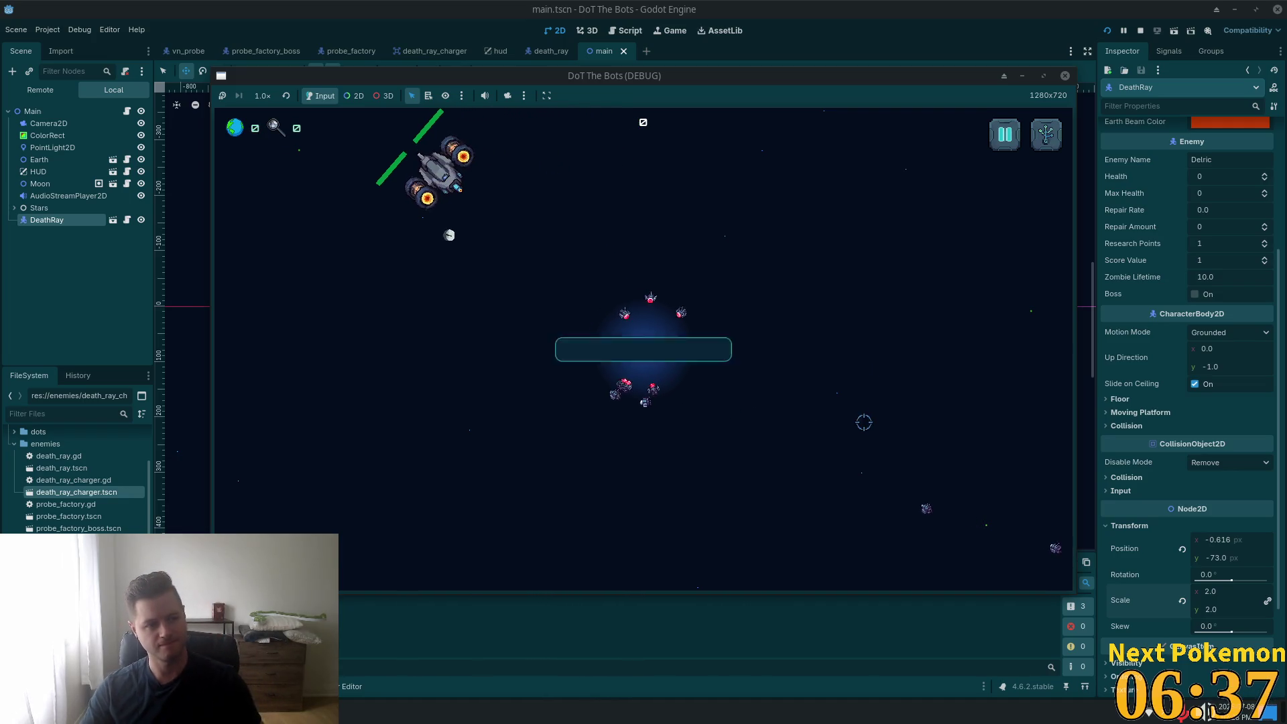
# - Draft a question asking how to keep the earth beam's end fixed on Earth as the ship moves
pyautogui.hotkey('alt', 'Tab')
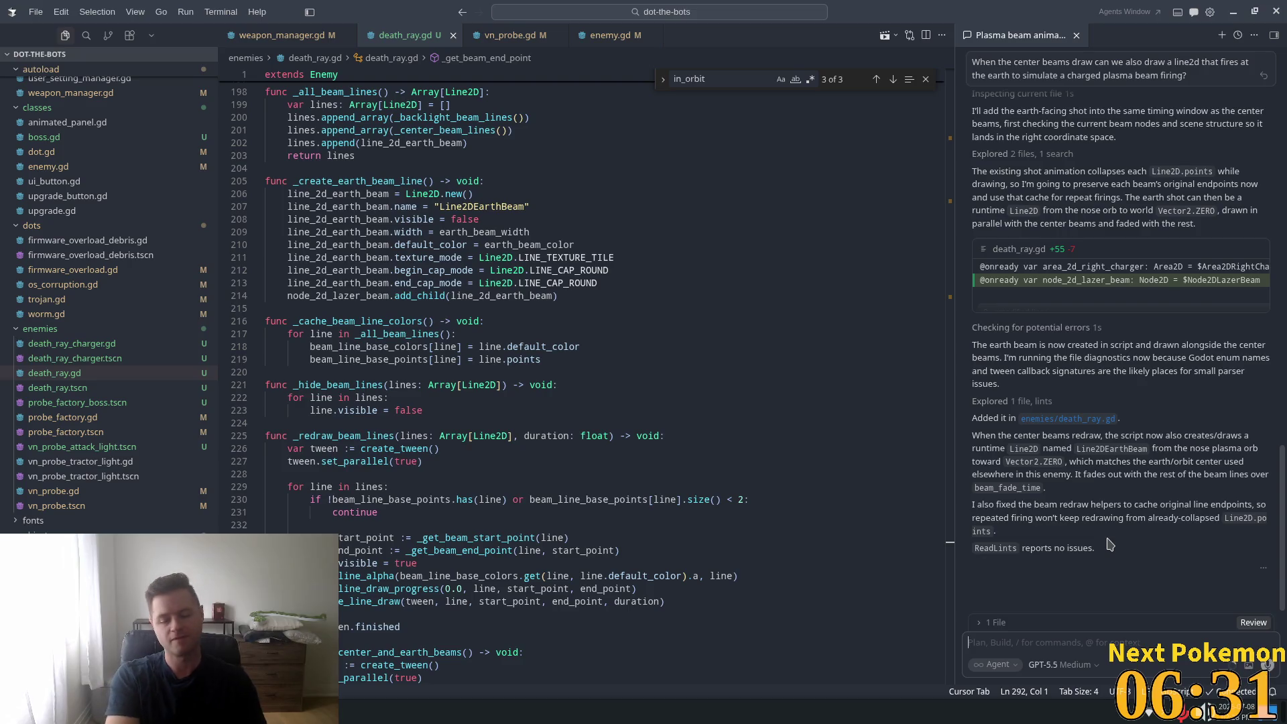
pyautogui.write('l')
pyautogui.write('The ea')
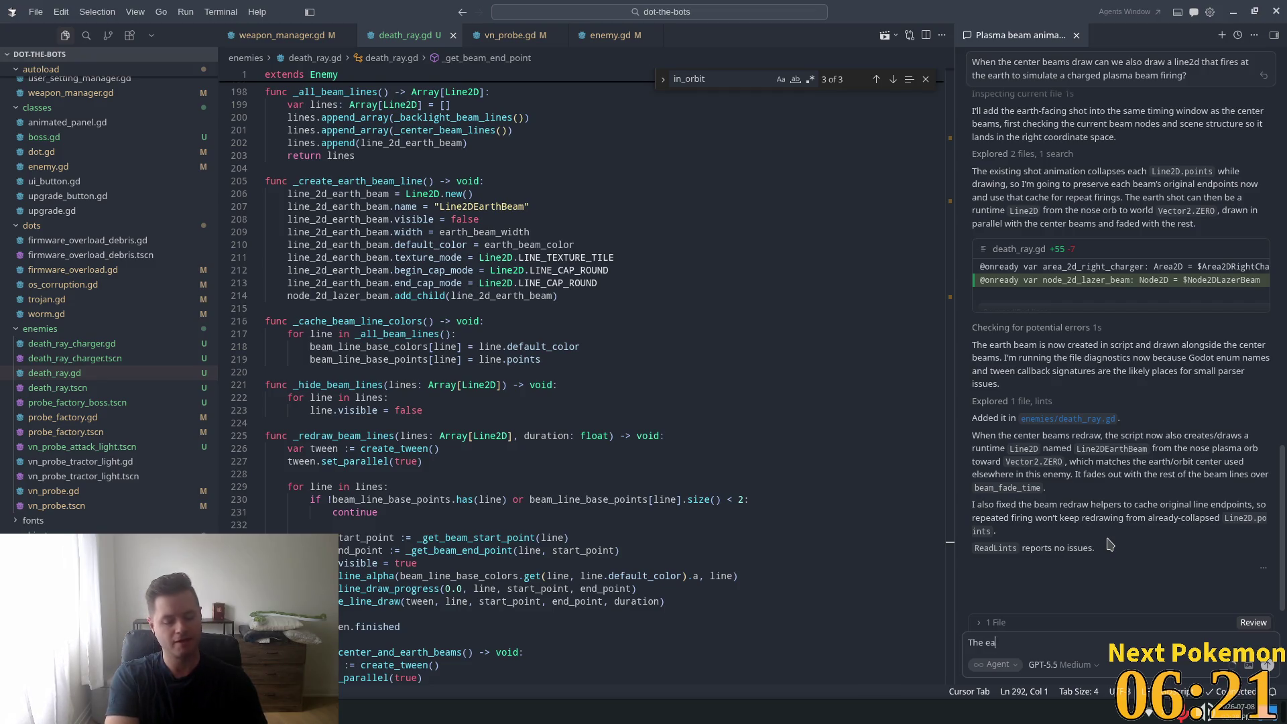
pyautogui.write('rth beam moves pa')
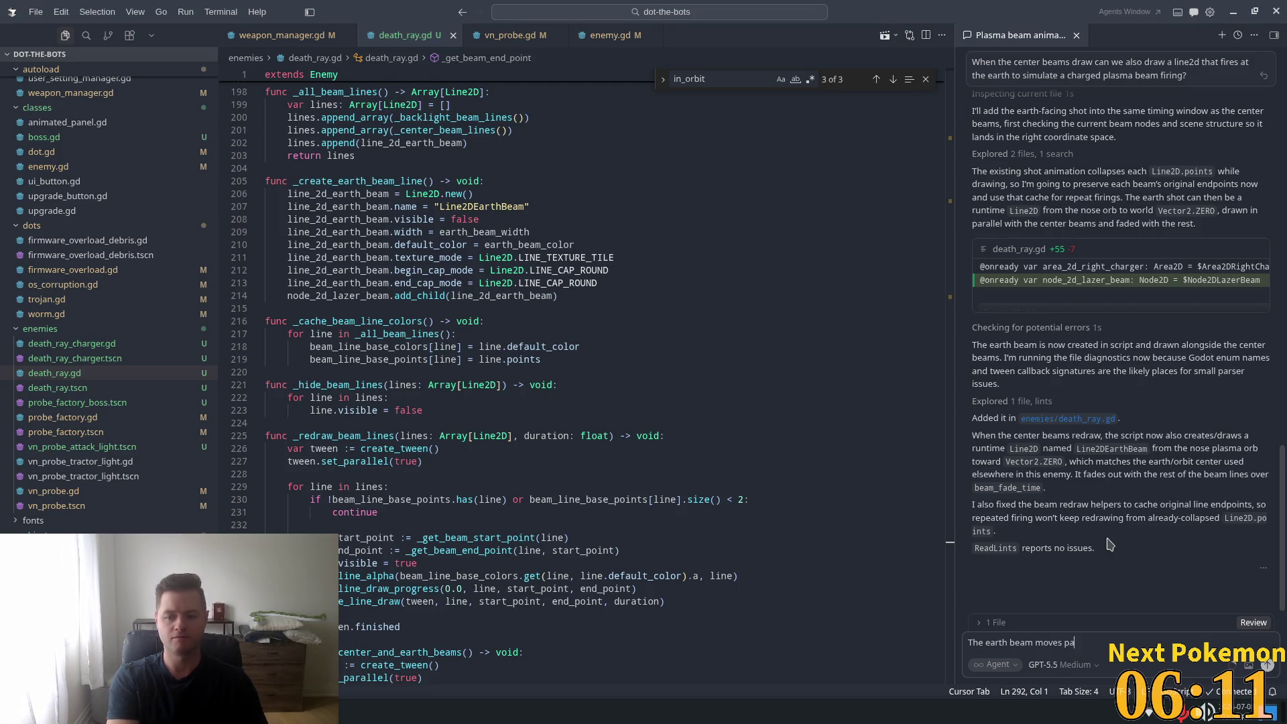
pyautogui.write('st the')
pyautogui.write(' earth o')
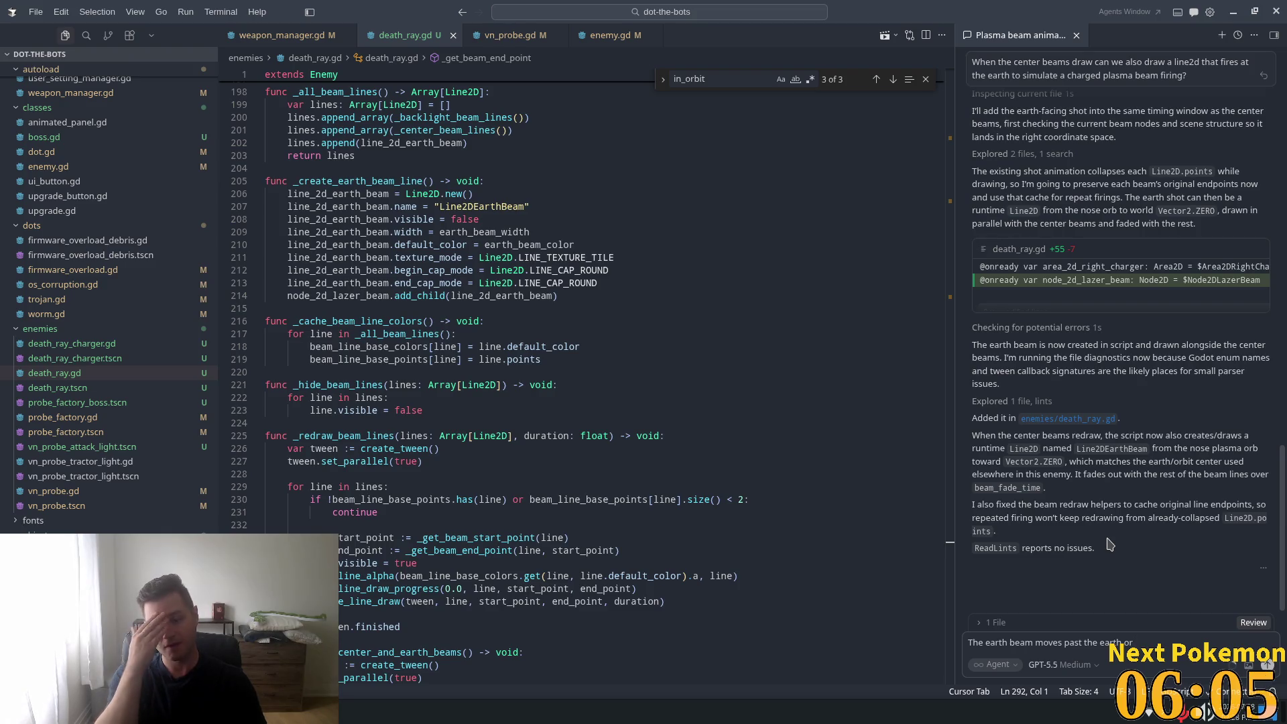
pyautogui.write(' recedes away')
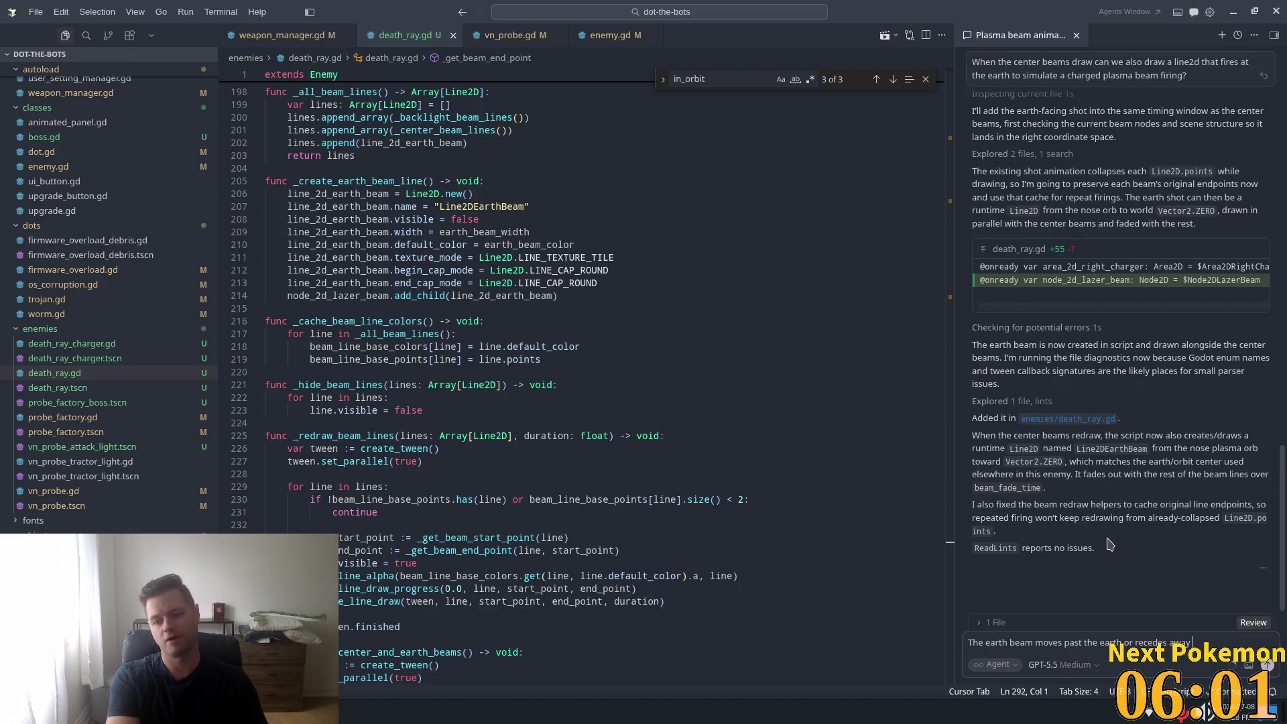
pyautogui.write(' from the ea')
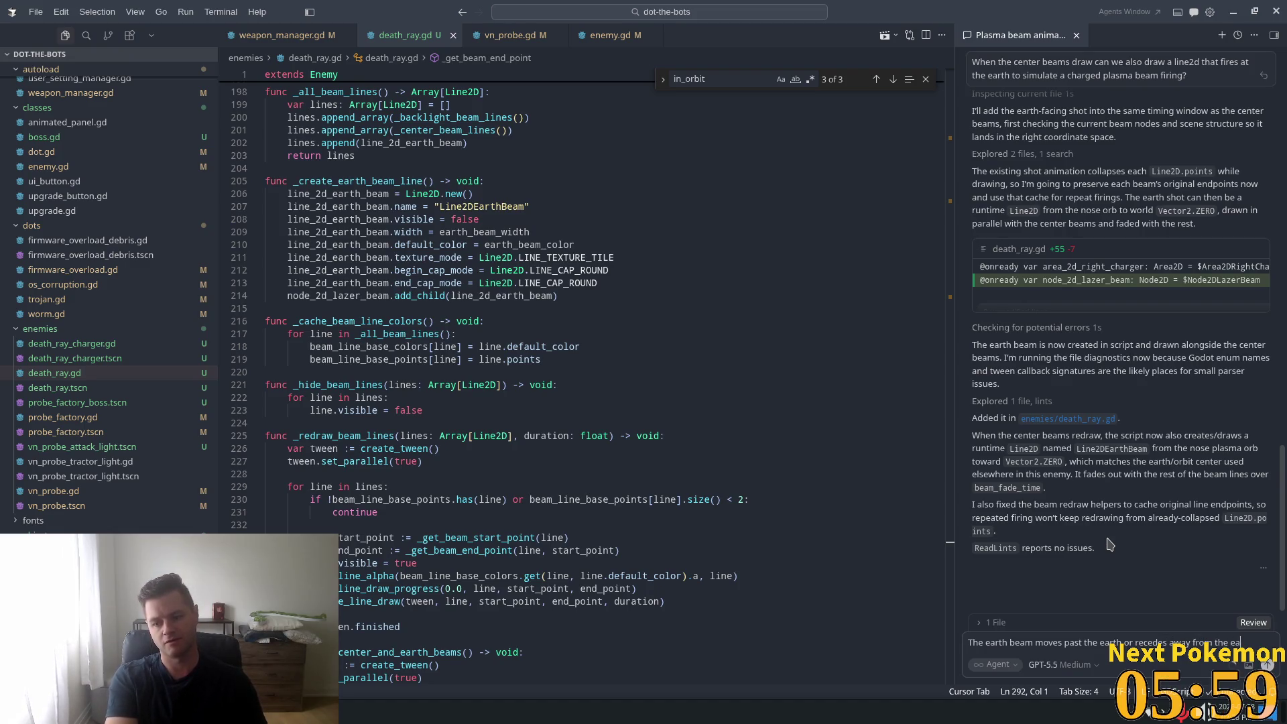
pyautogui.write('rth as the')
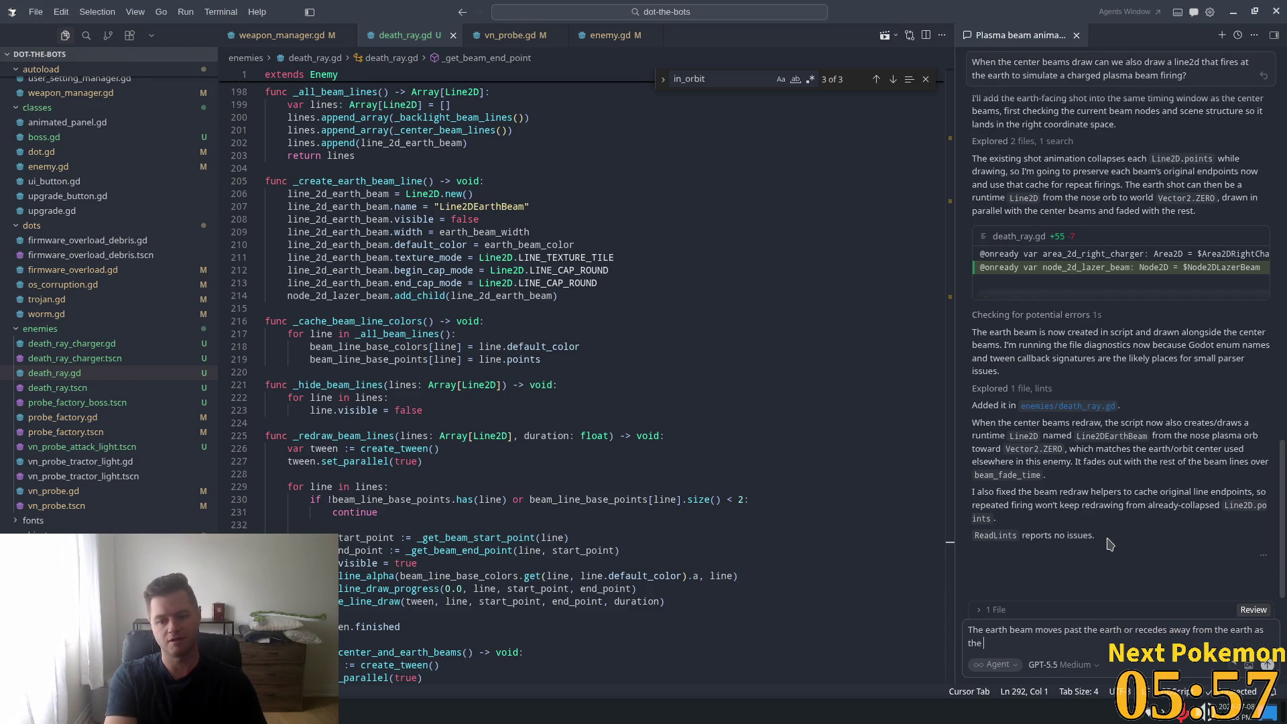
pyautogui.write(' death_ray ship')
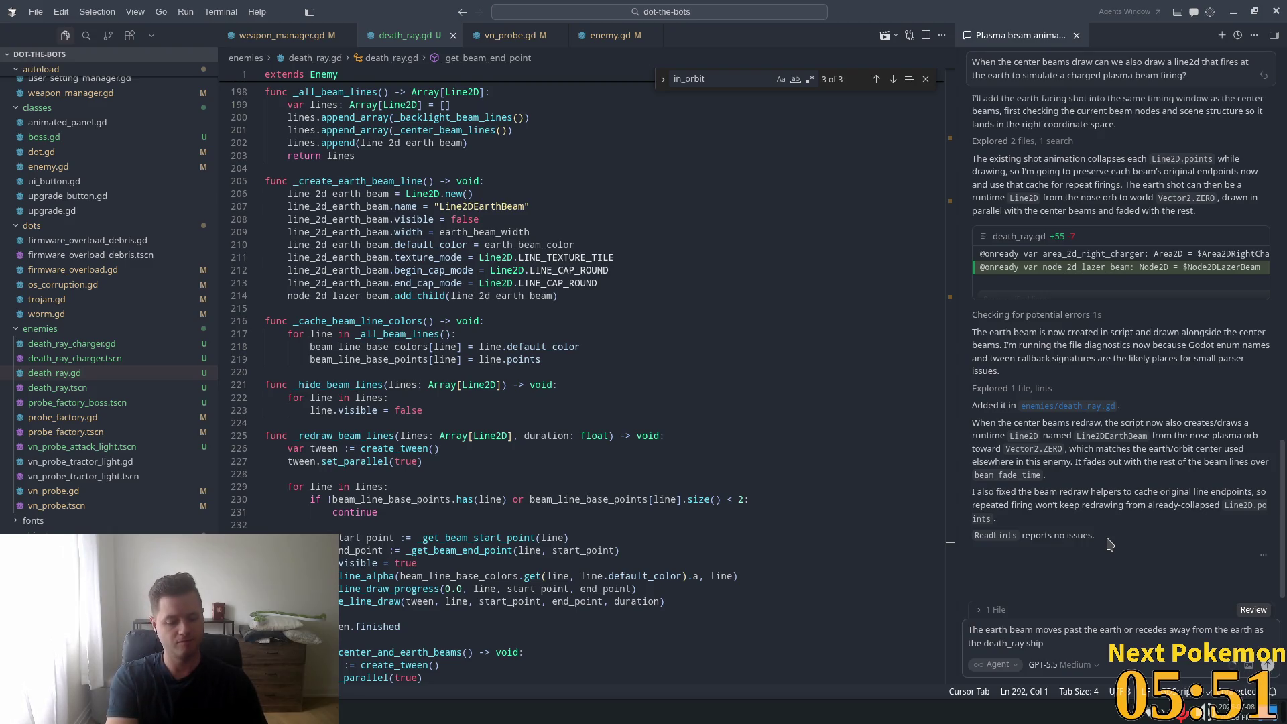
pyautogui.write(' move')
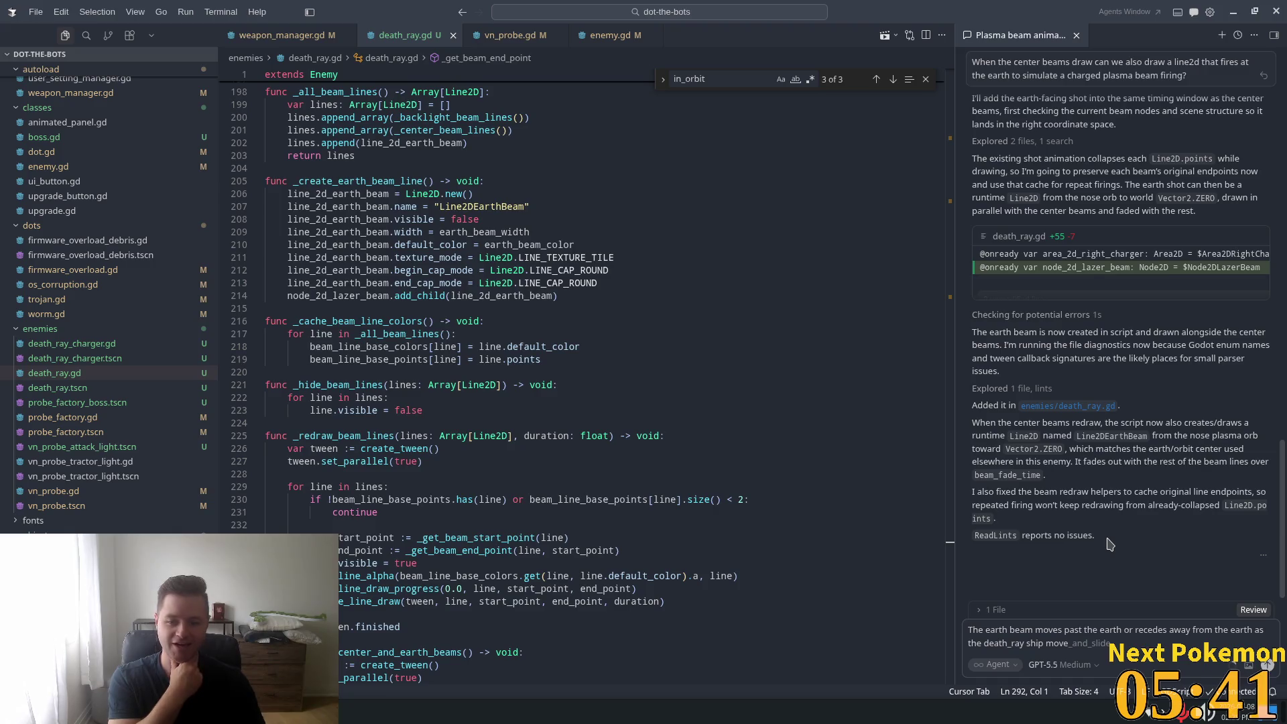
pyautogui.write('s')
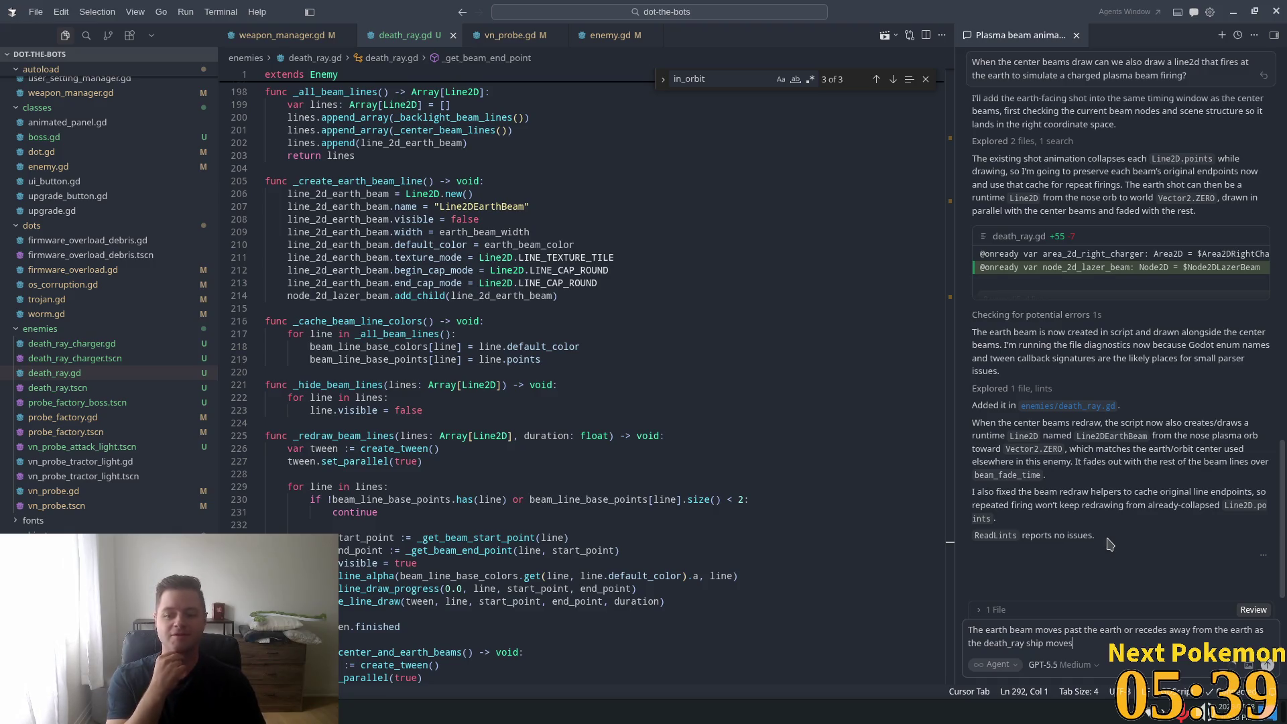
pyautogui.press('BackSpace')
pyautogui.press('BackSpace')
pyautogui.write('ack and forth. How a')
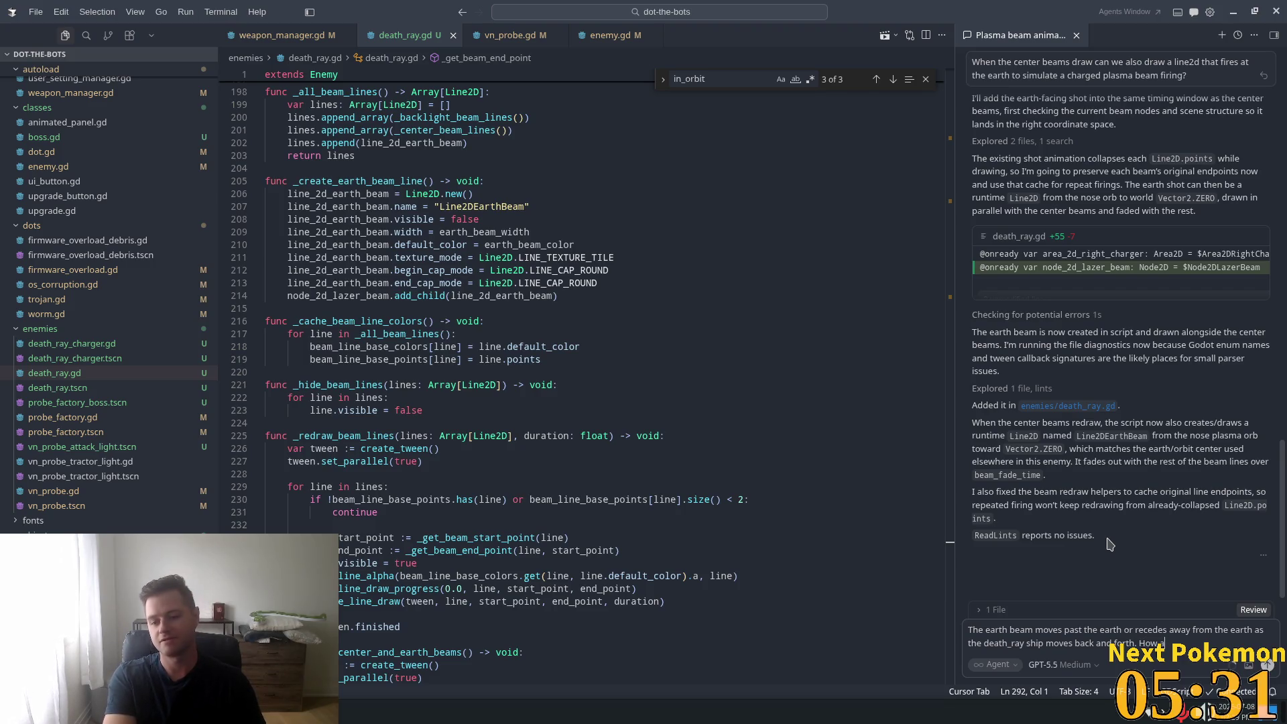
pyautogui.press('BackSpace')
pyautogui.press('BackSpace')
pyautogui.press('BackSpace')
pyautogui.write('can we ensure that the end')
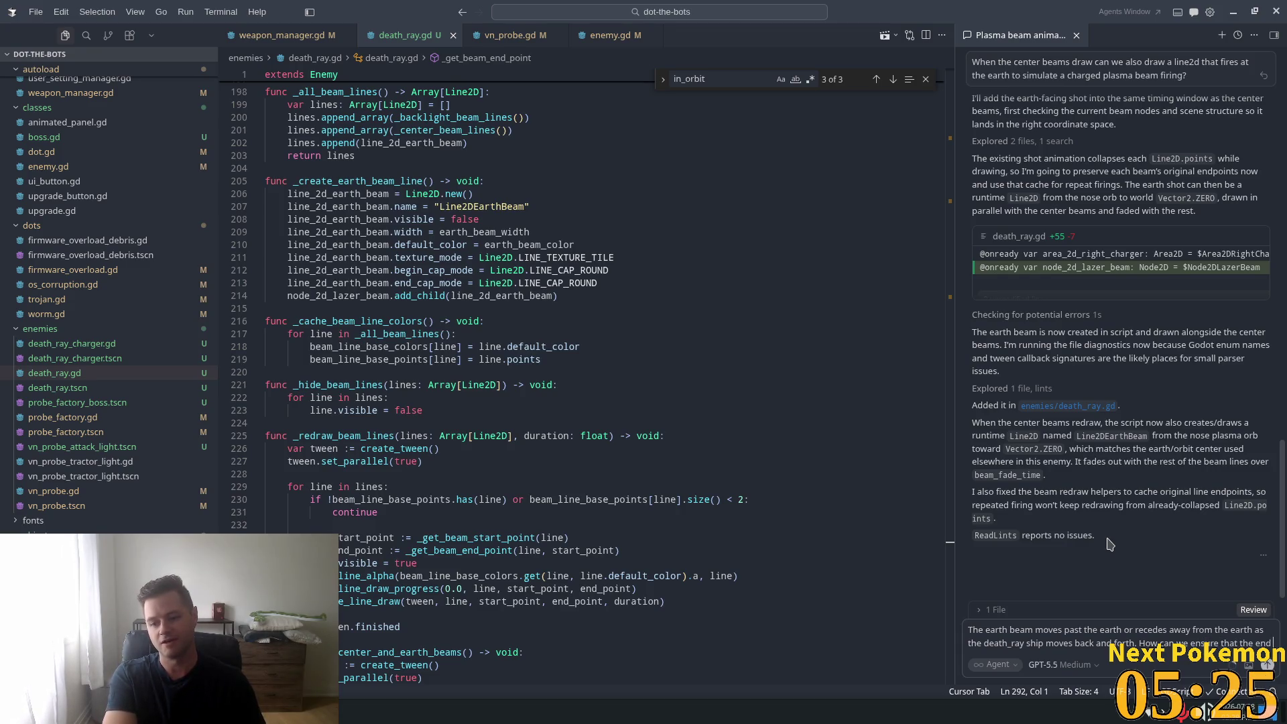
pyautogui.write('of this beam stays on the earth?')
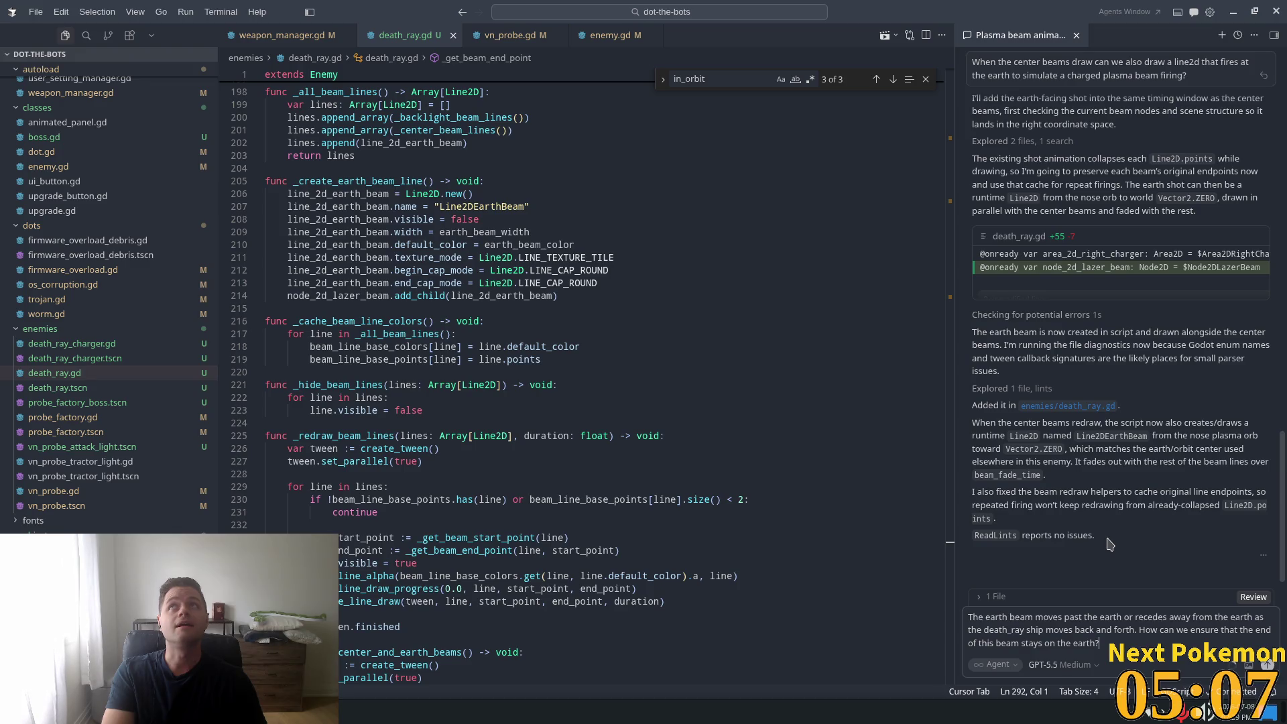
# - Send the question, keep the agent's per-frame earth beam endpoint fix in death_ray.gd, and return to Godot
pyautogui.press('Return')
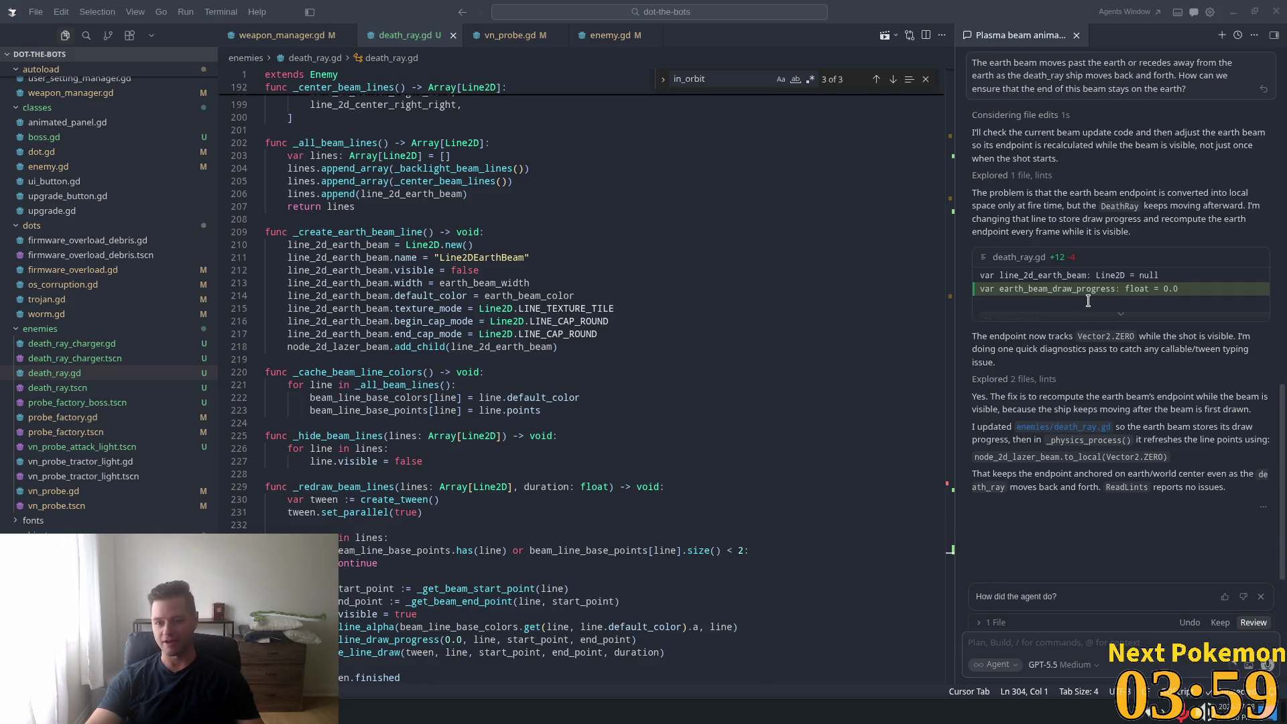
pyautogui.scroll(6, 594, 429)
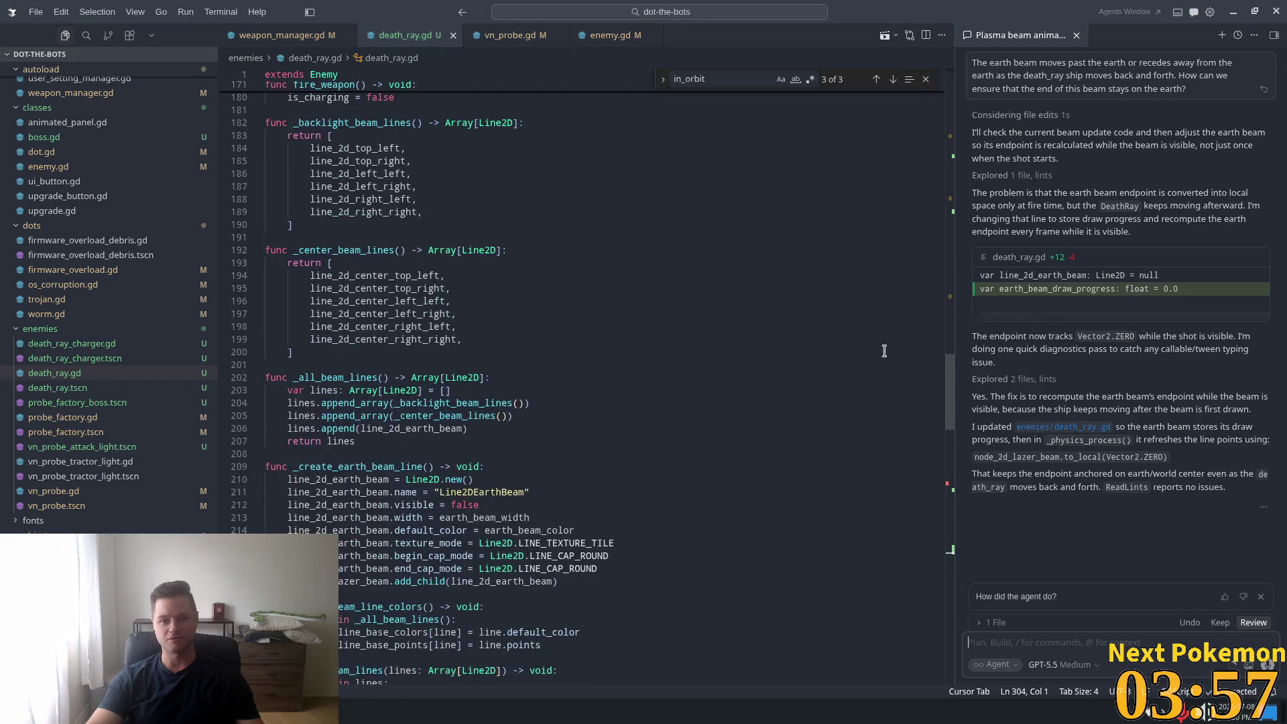
pyautogui.moveTo(952, 394)
pyautogui.mouseDown()
pyautogui.moveTo(961, 87)
pyautogui.moveTo(976, 531)
pyautogui.mouseUp()
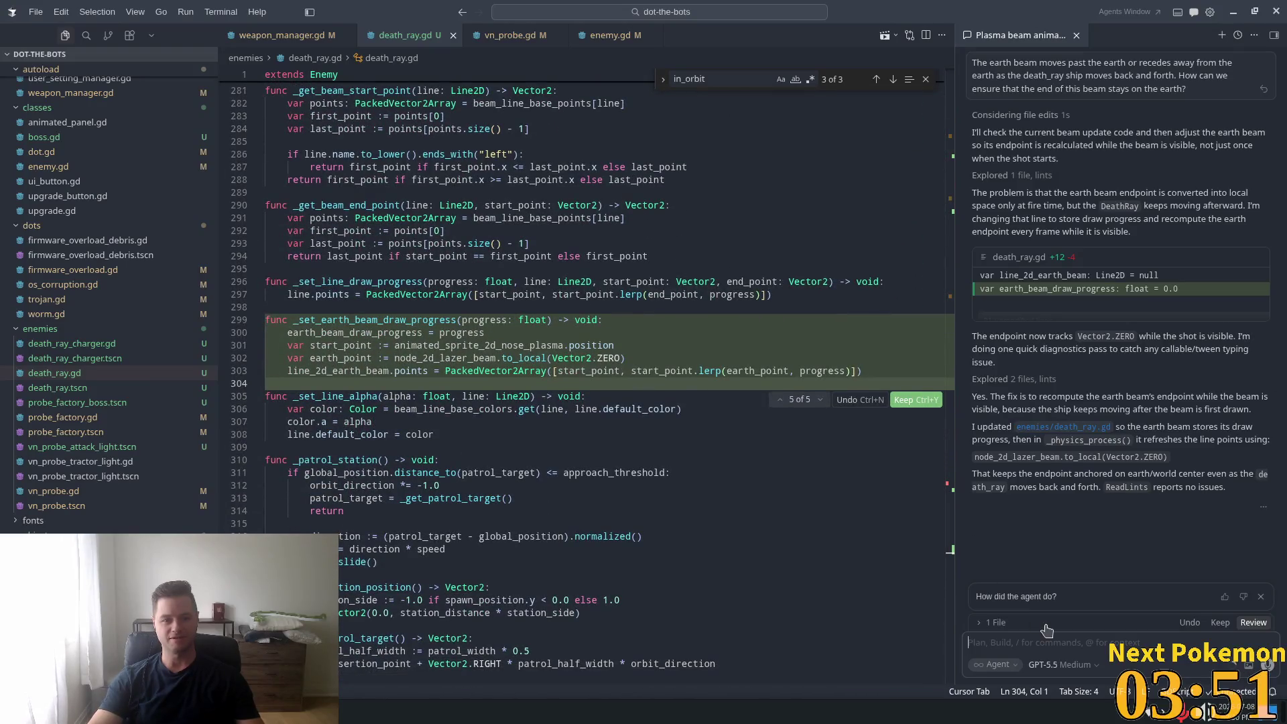
pyautogui.click(1219, 622)
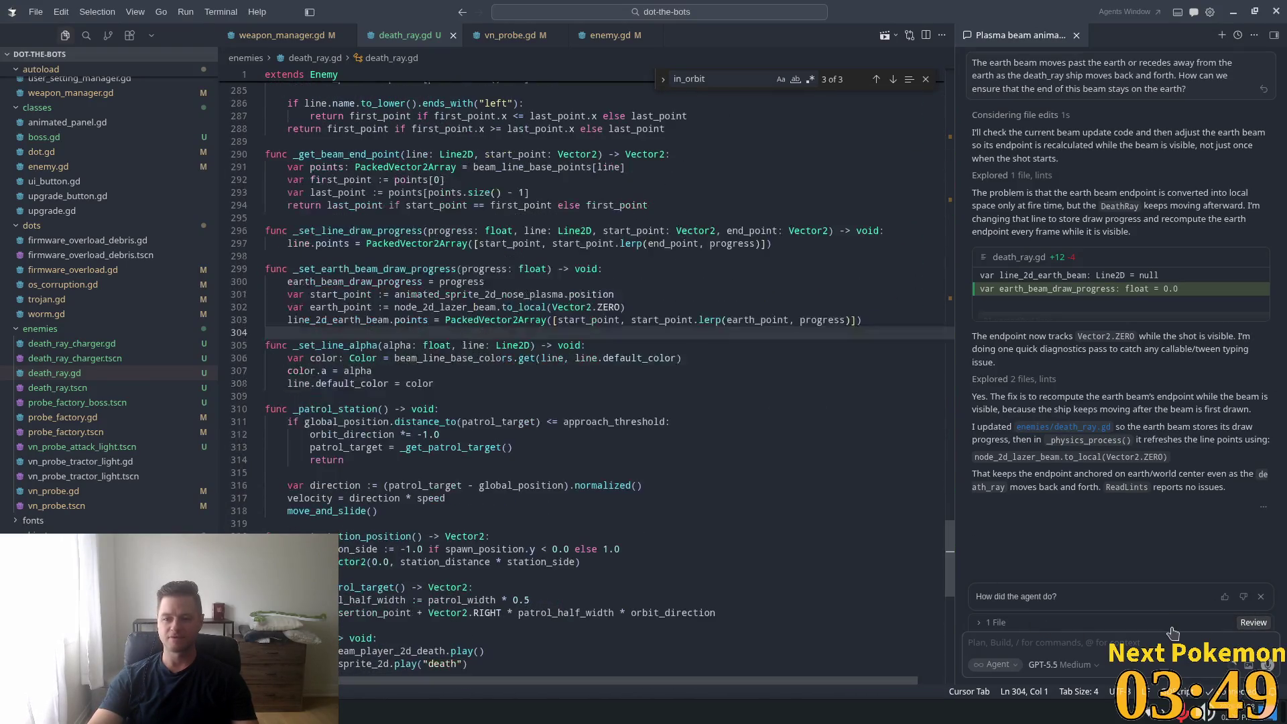
pyautogui.click(622, 410)
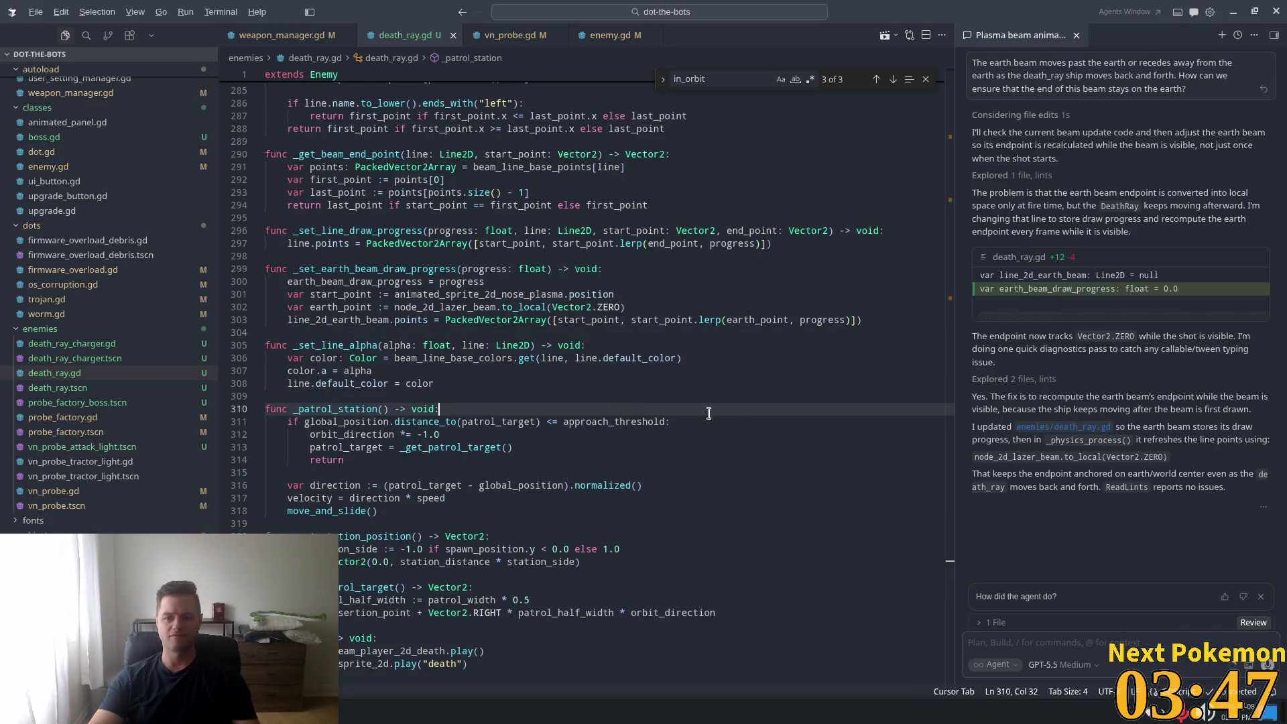
pyautogui.hotkey('alt', 'Tab')
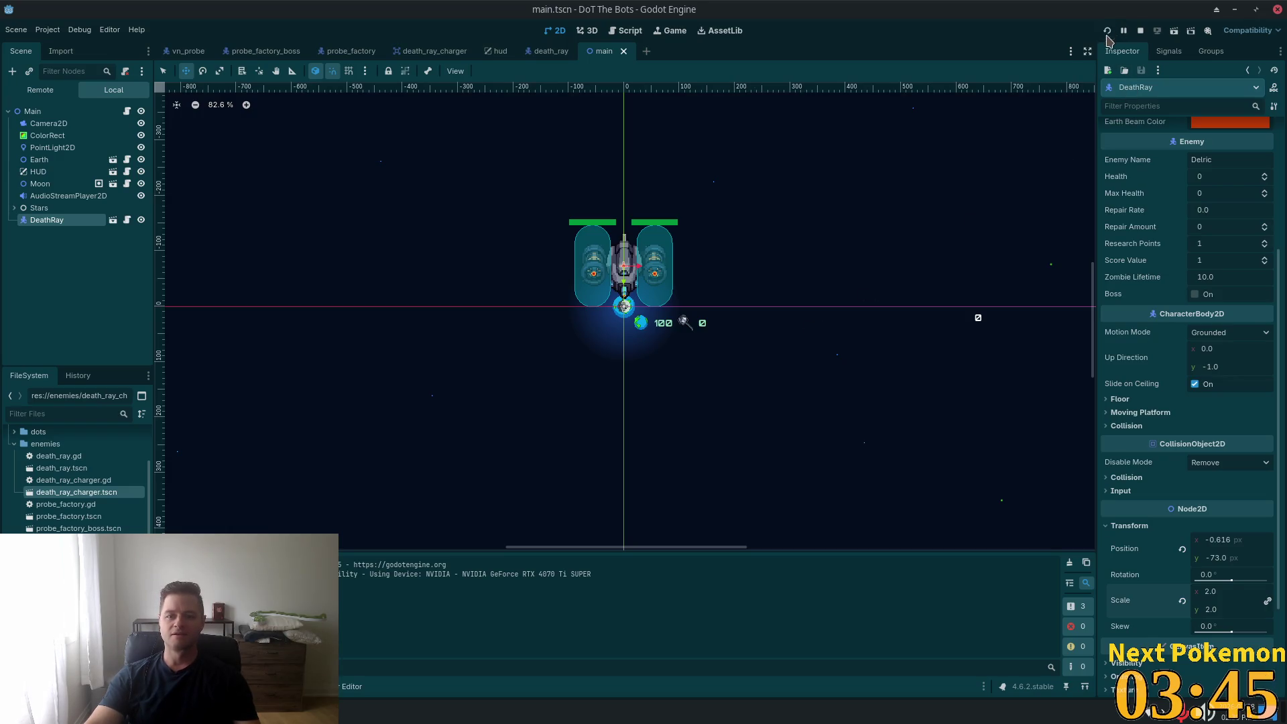
# - Relaunch the game, start playing from the title menu, and bring up the upgrade tree with U
pyautogui.click(1107, 33)
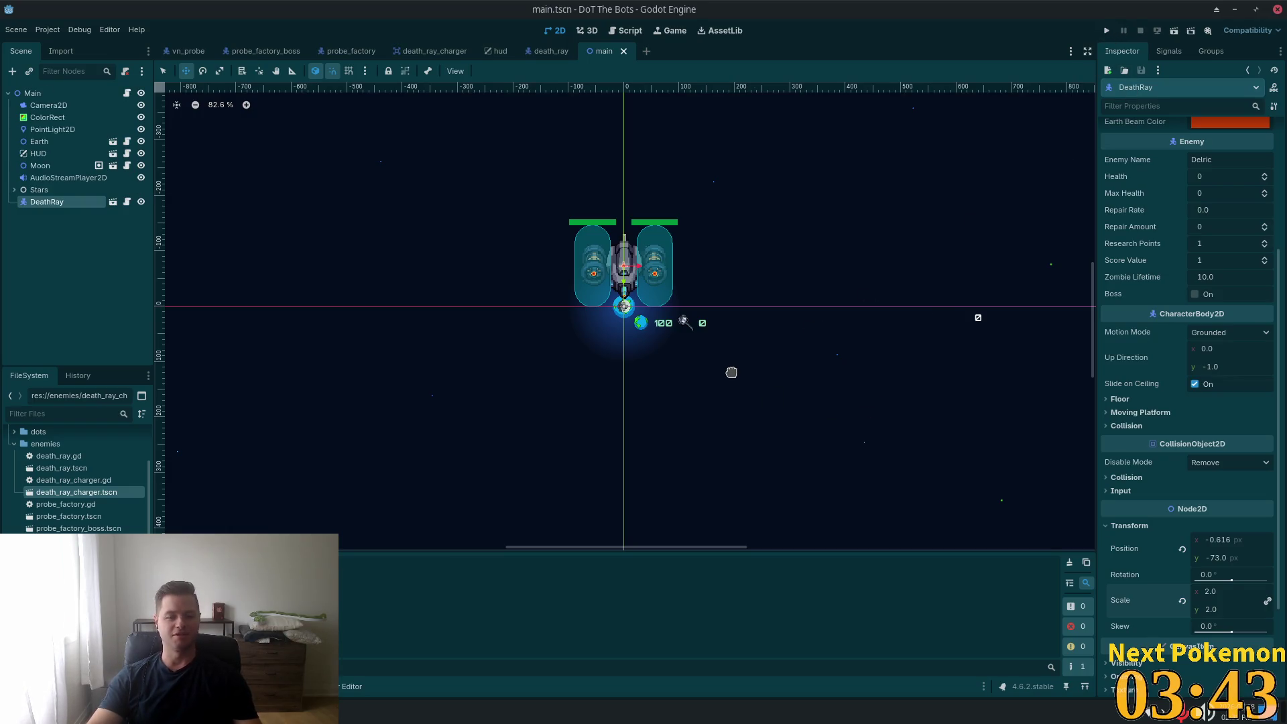
pyautogui.click(1106, 31)
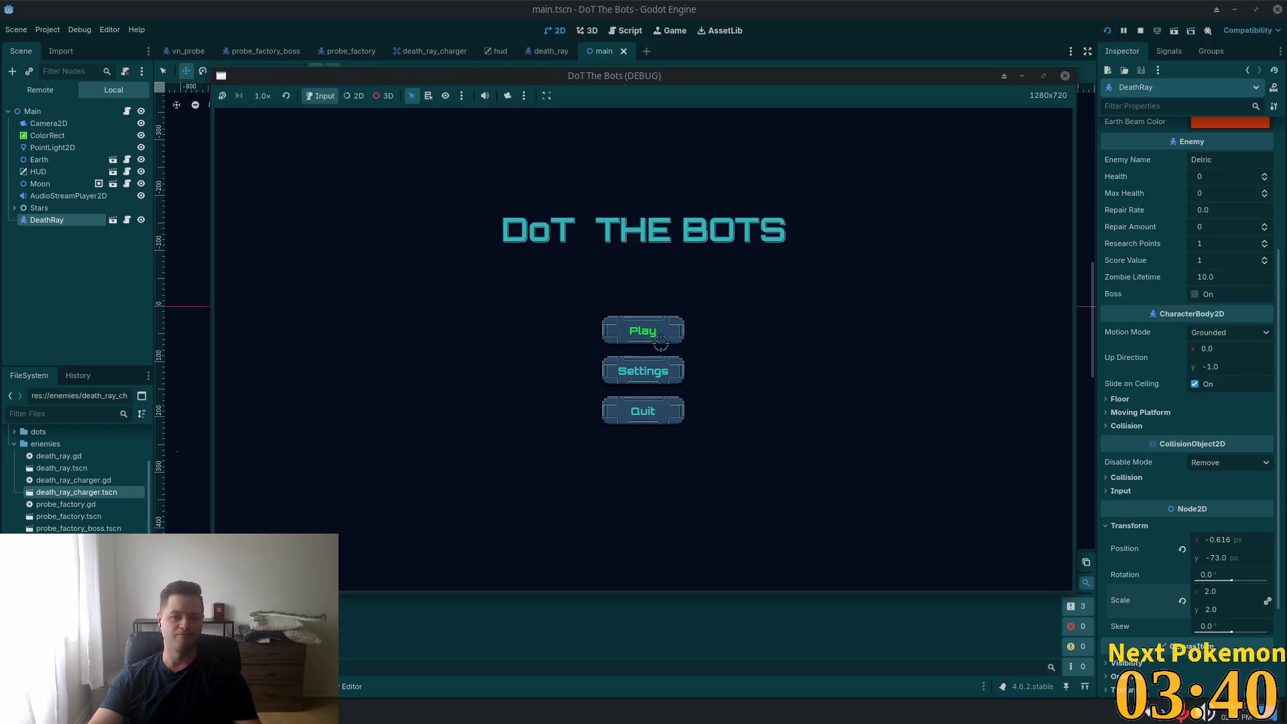
pyautogui.click(660, 342)
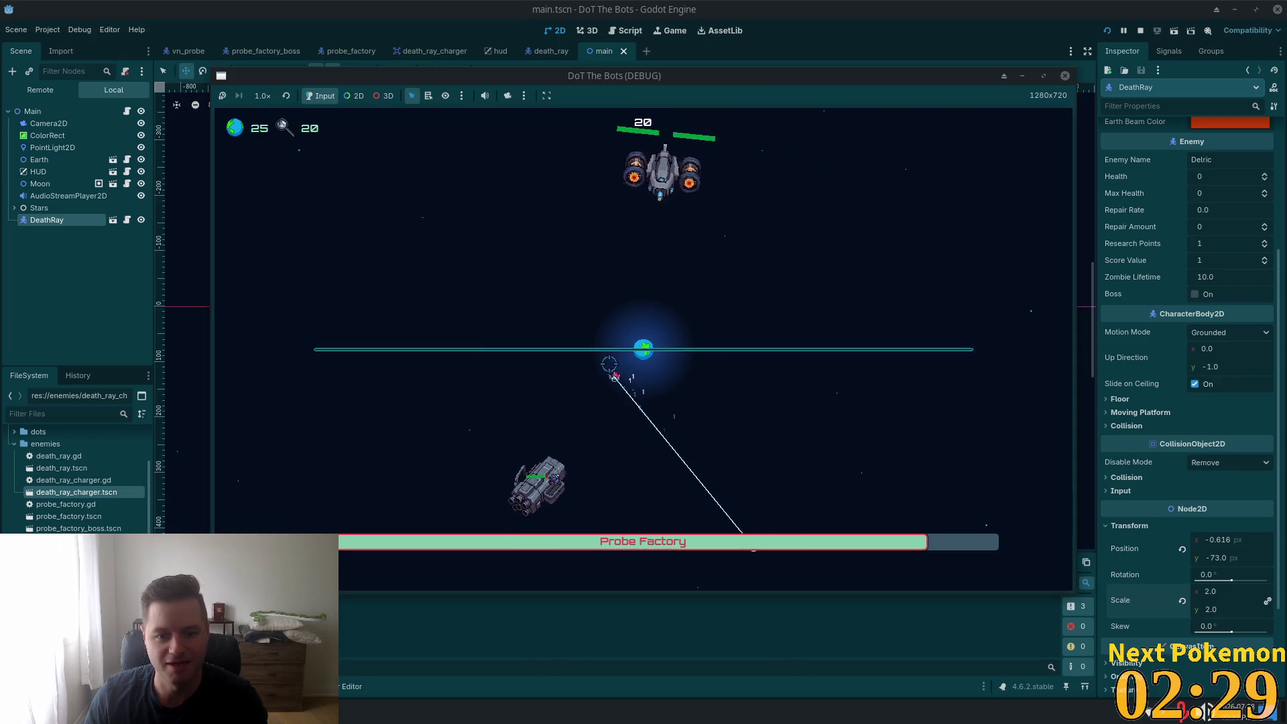
pyautogui.press('u')
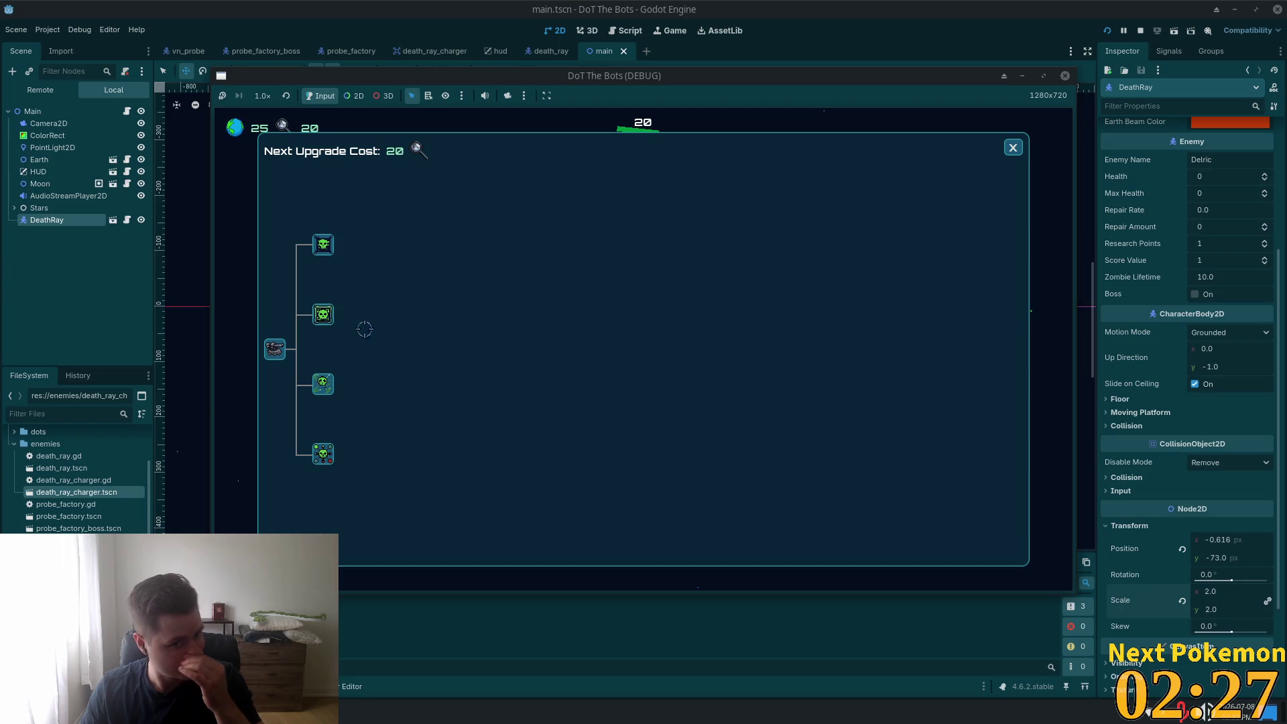
# - Buy the first available upgrade, close the tree, and collect a green pickup
pyautogui.click(323, 315)
pyautogui.click(1013, 147)
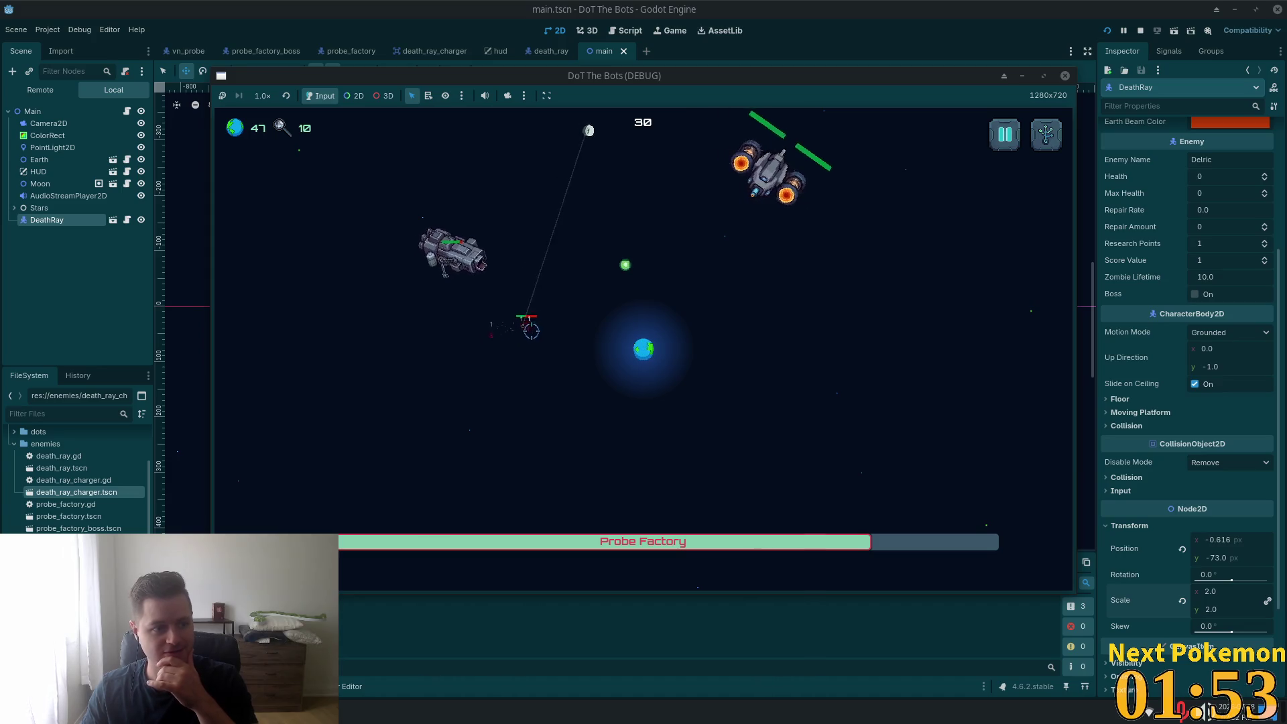
pyautogui.click(627, 262)
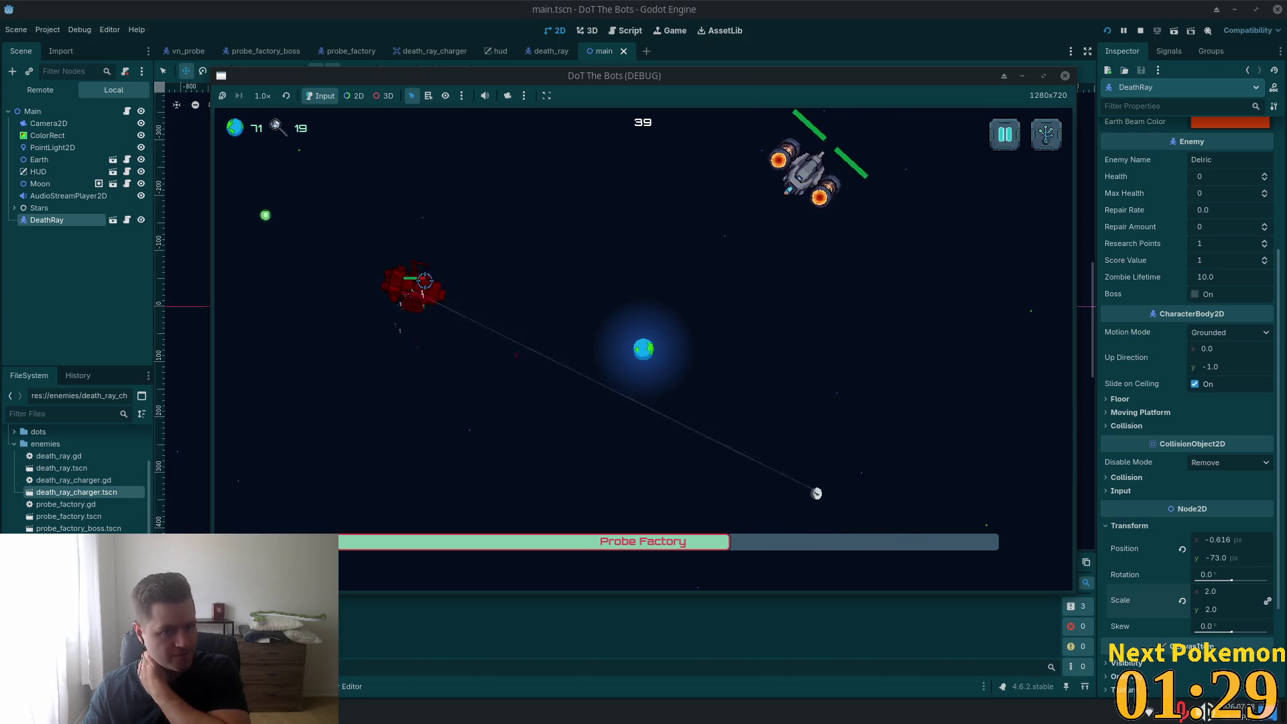
# - Beam the Probe Factory ship until it is destroyed, grabbing green pickups along the way
pyautogui.moveTo(281, 216)
pyautogui.mouseDown()
pyautogui.moveTo(520, 287)
pyautogui.moveTo(557, 220)
pyautogui.moveTo(603, 195)
pyautogui.moveTo(603, 244)
pyautogui.moveTo(666, 200)
pyautogui.moveTo(931, 300)
pyautogui.mouseUp()
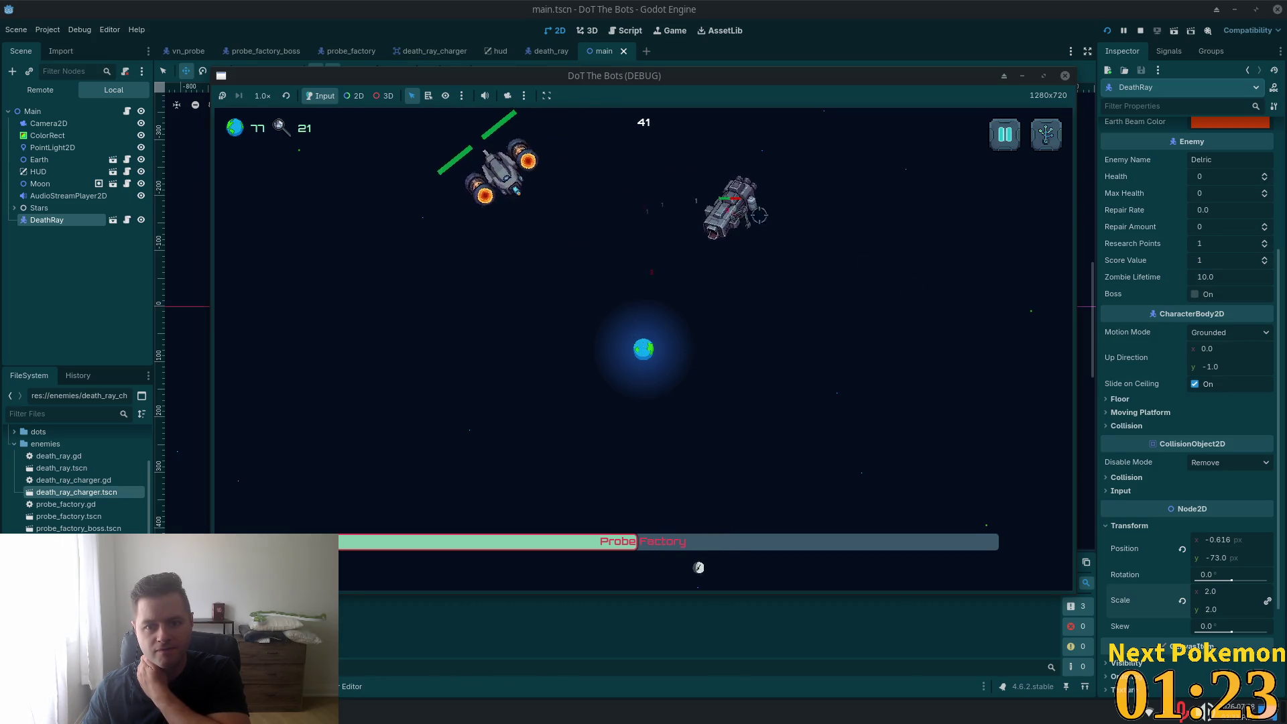
pyautogui.moveTo(750, 215)
pyautogui.mouseDown()
pyautogui.moveTo(704, 307)
pyautogui.moveTo(862, 279)
pyautogui.moveTo(875, 302)
pyautogui.mouseUp()
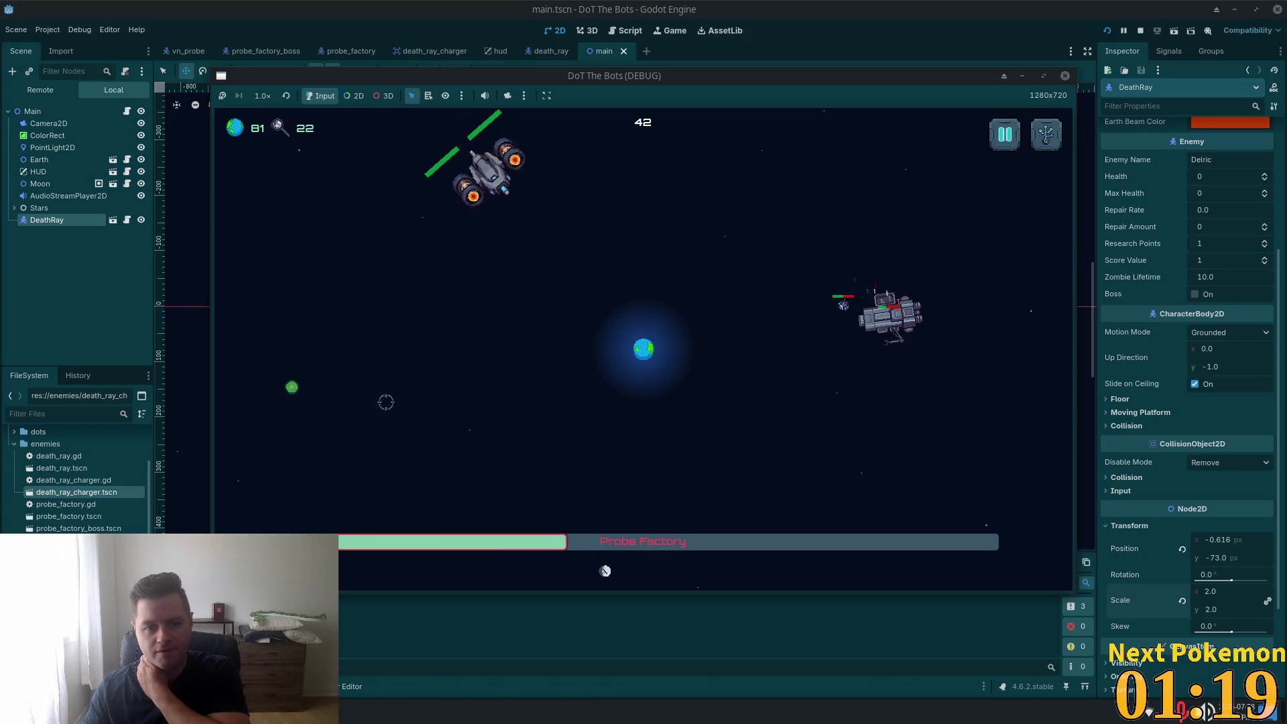
pyautogui.click(290, 384)
pyautogui.moveTo(791, 332)
pyautogui.mouseDown()
pyautogui.moveTo(774, 335)
pyautogui.moveTo(876, 401)
pyautogui.mouseUp()
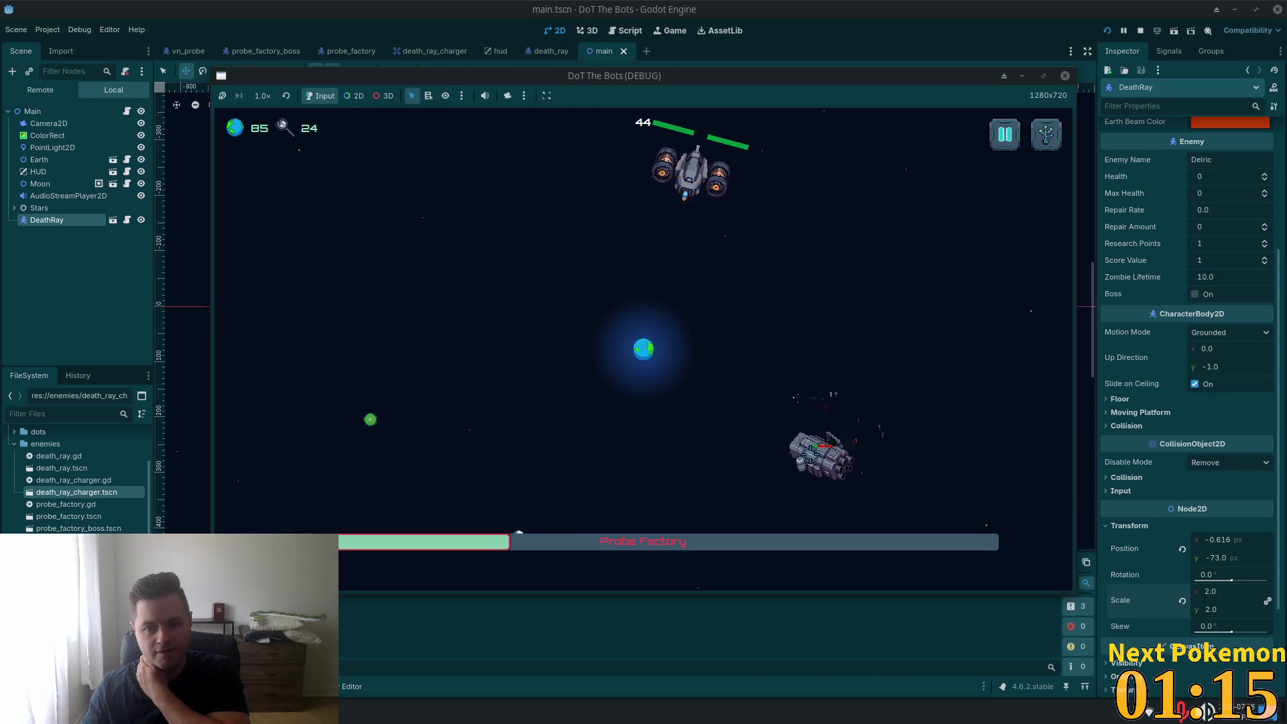
pyautogui.click(368, 420)
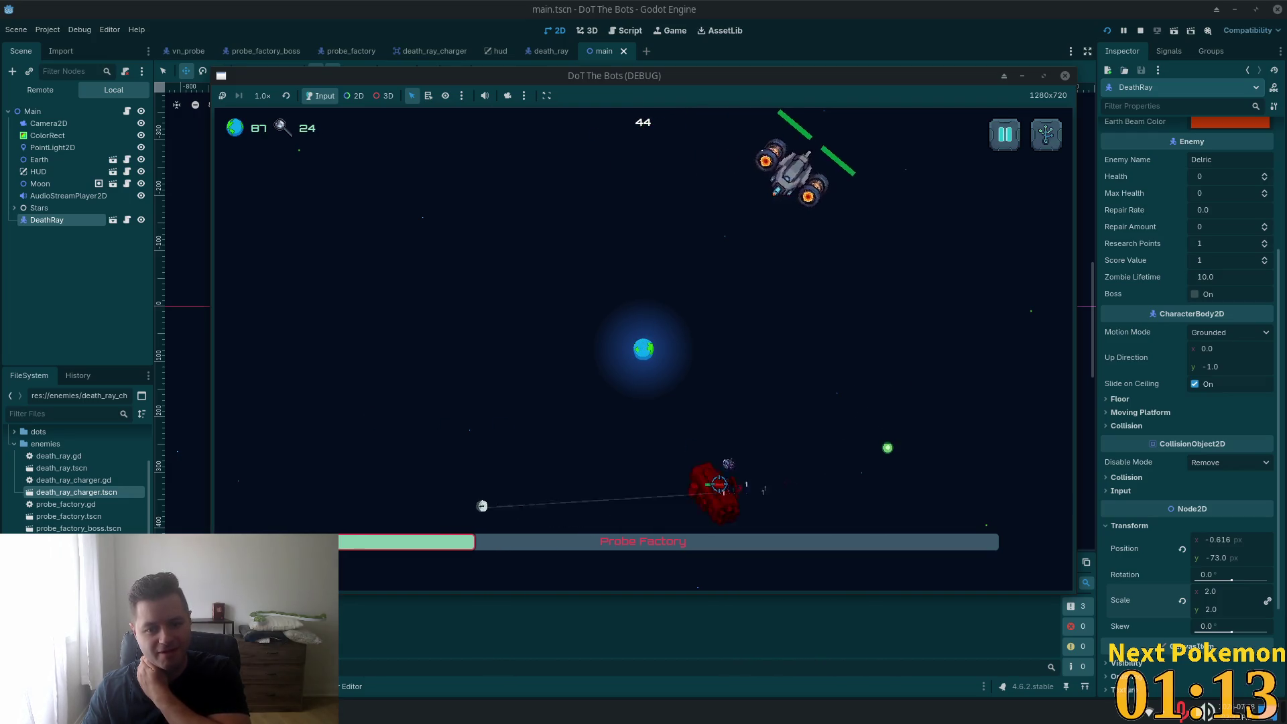
pyautogui.moveTo(721, 470); pyautogui.dragTo(700, 424)
pyautogui.click(886, 446)
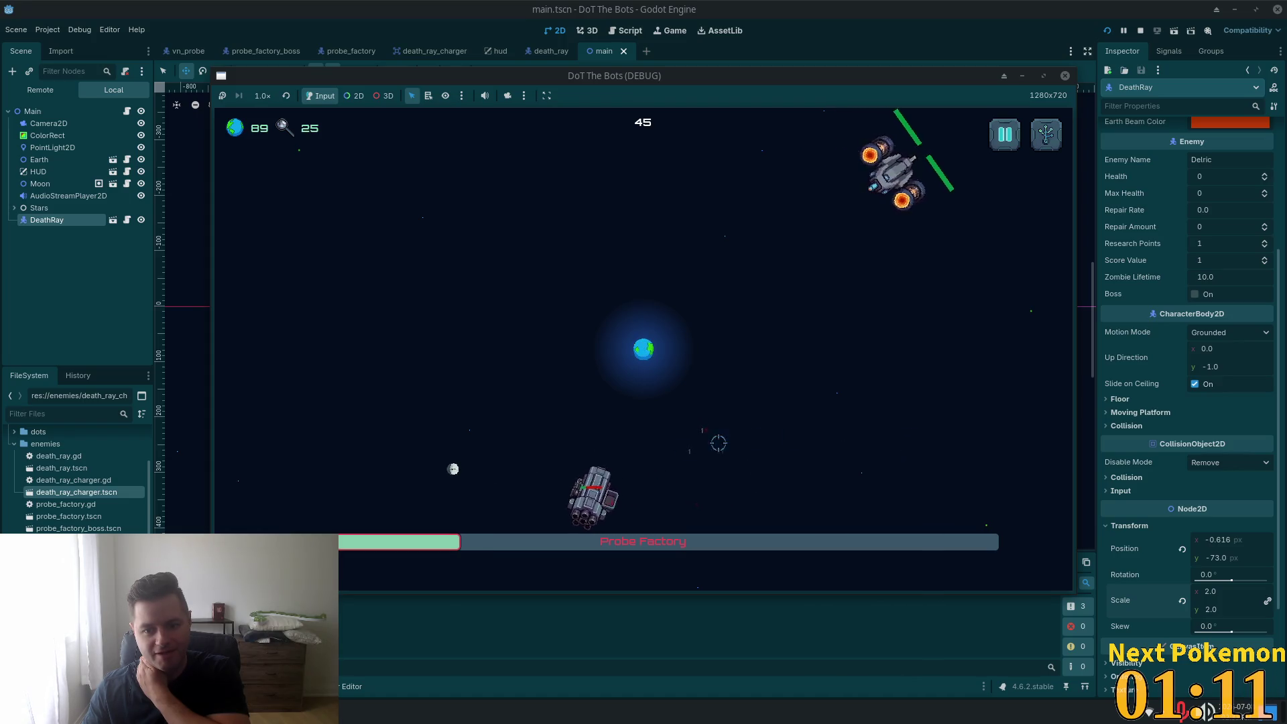
pyautogui.moveTo(561, 475)
pyautogui.mouseDown()
pyautogui.moveTo(424, 467)
pyautogui.moveTo(539, 349)
pyautogui.mouseUp()
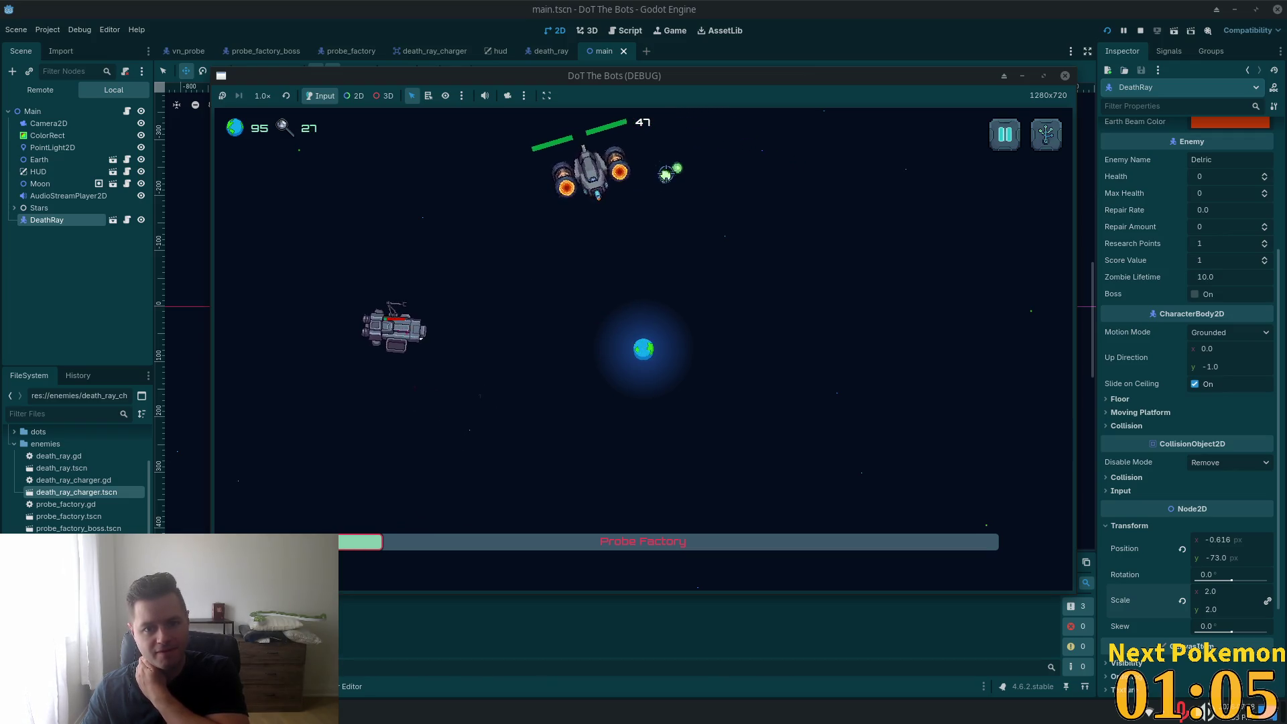
pyautogui.moveTo(445, 307)
pyautogui.mouseDown()
pyautogui.moveTo(428, 316)
pyautogui.moveTo(453, 311)
pyautogui.moveTo(460, 258)
pyautogui.moveTo(507, 226)
pyautogui.moveTo(577, 246)
pyautogui.moveTo(657, 339)
pyautogui.moveTo(632, 494)
pyautogui.moveTo(326, 452)
pyautogui.mouseUp()
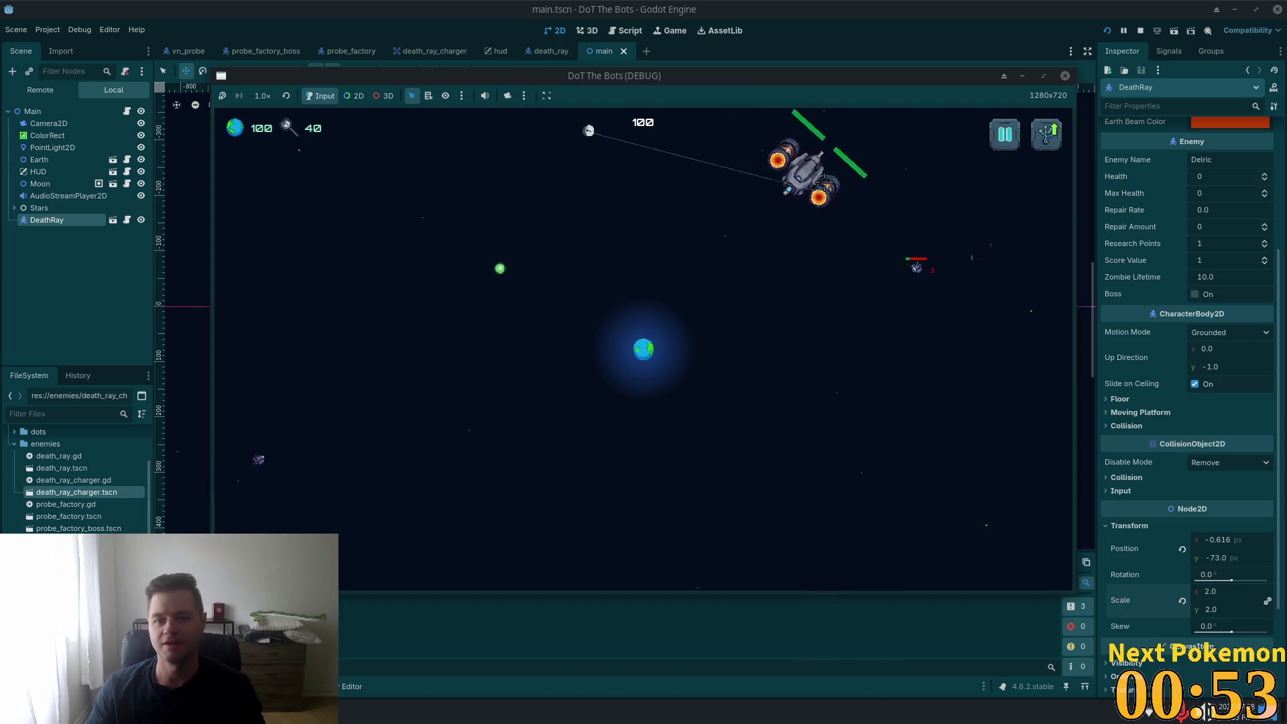
# - Target the small bots and probes around the screen and near Earth
pyautogui.moveTo(803, 158); pyautogui.dragTo(848, 145)
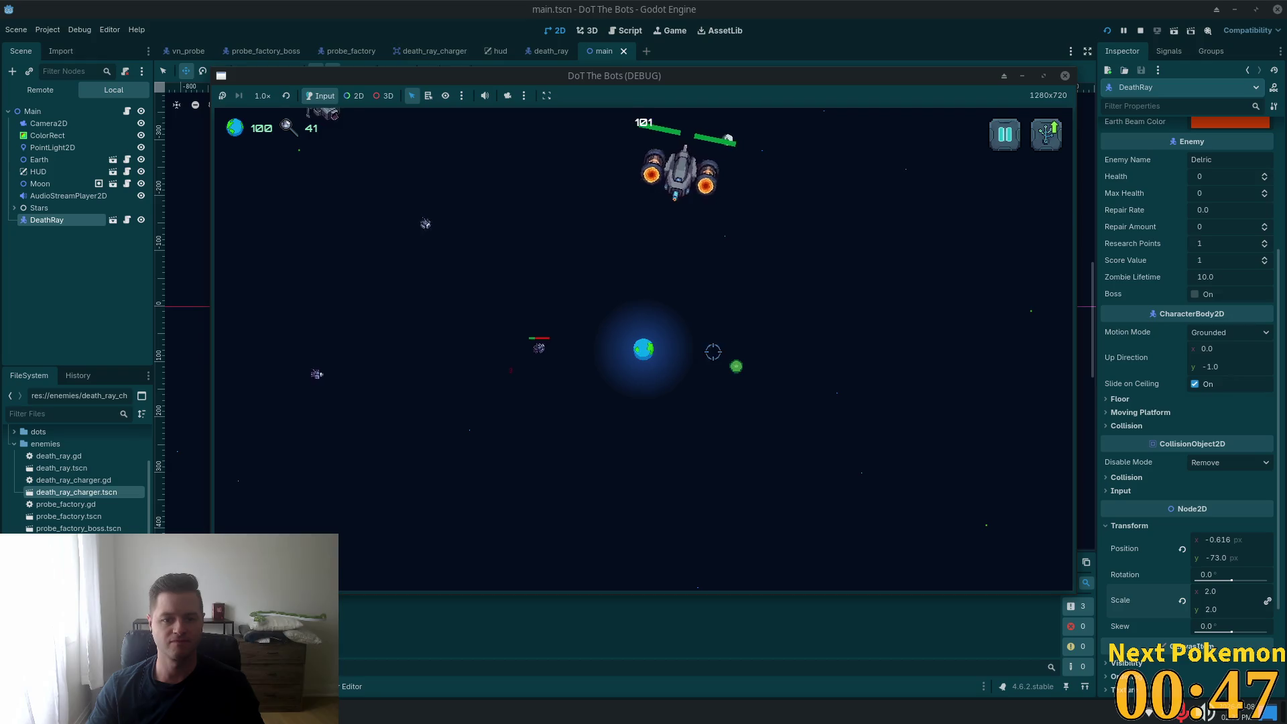
pyautogui.click(415, 348)
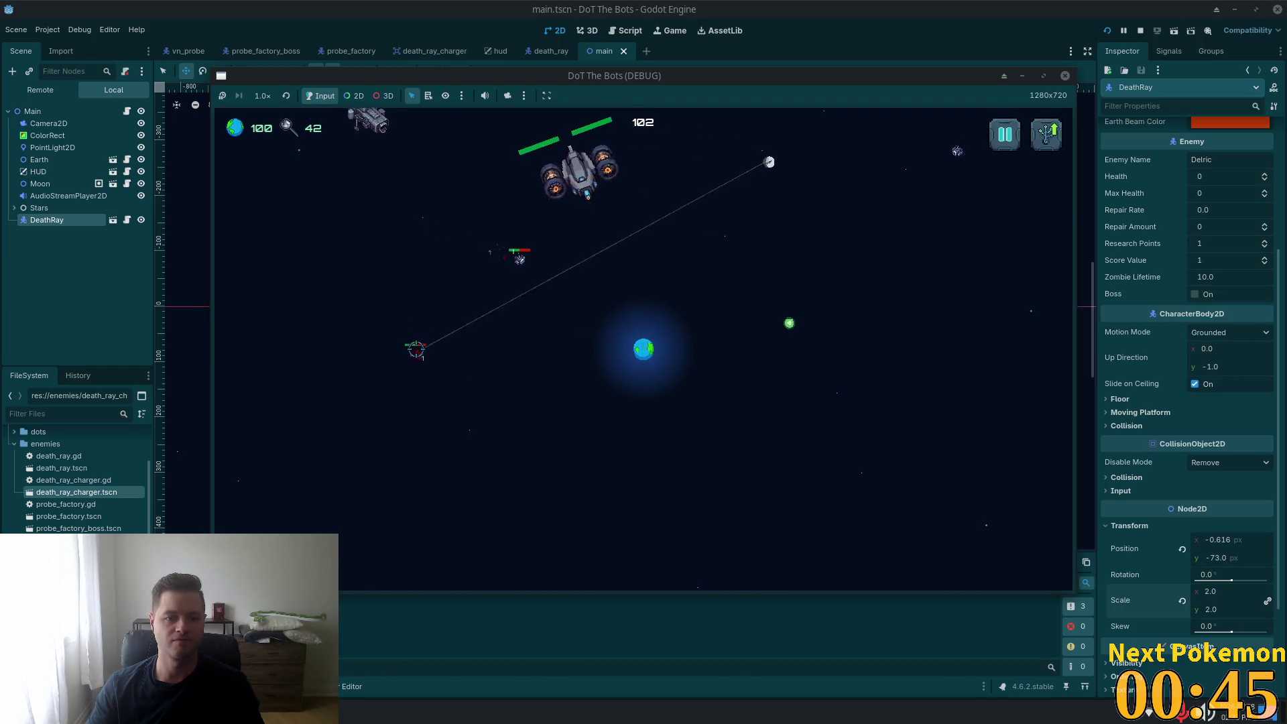
pyautogui.click(731, 141)
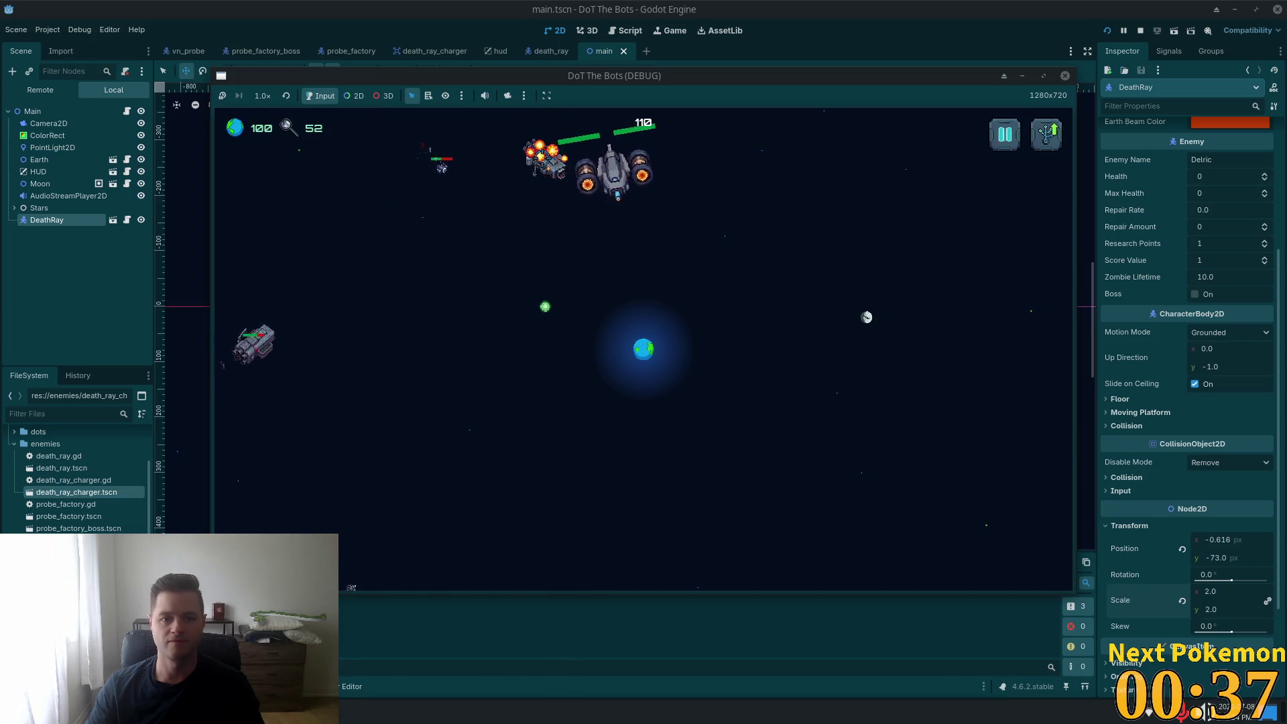
pyautogui.click(296, 324)
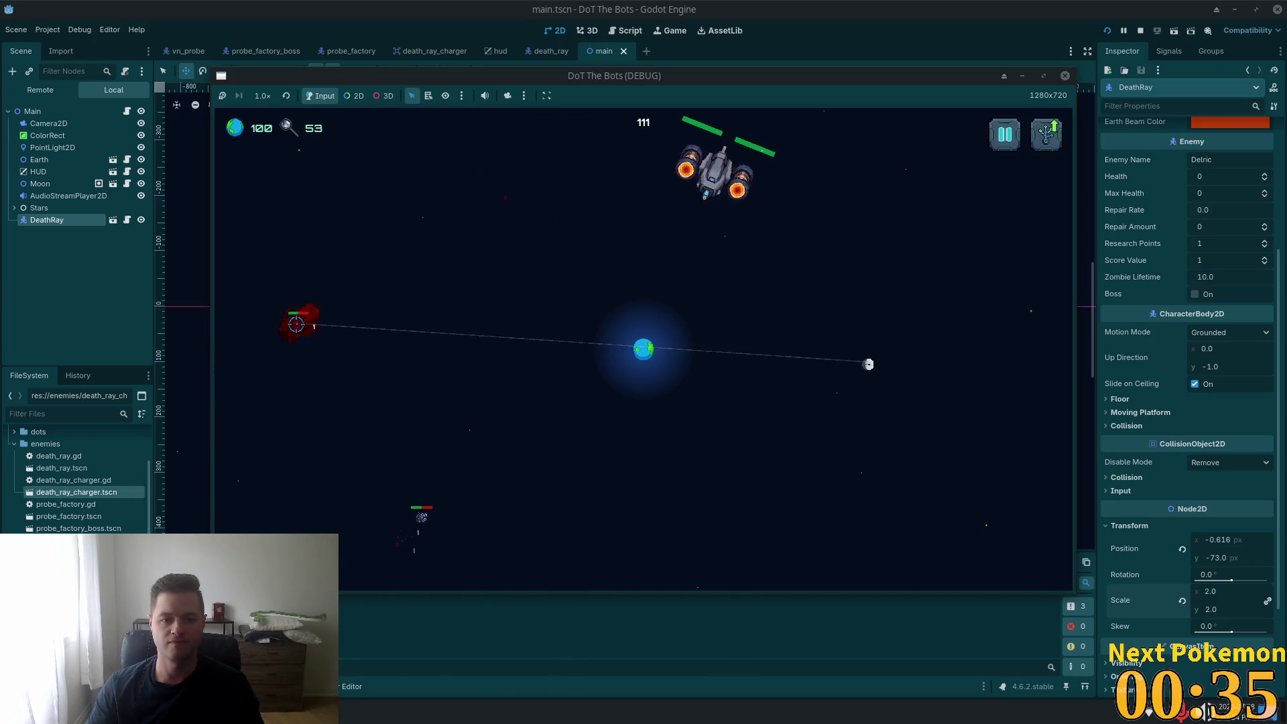
pyautogui.click(396, 552)
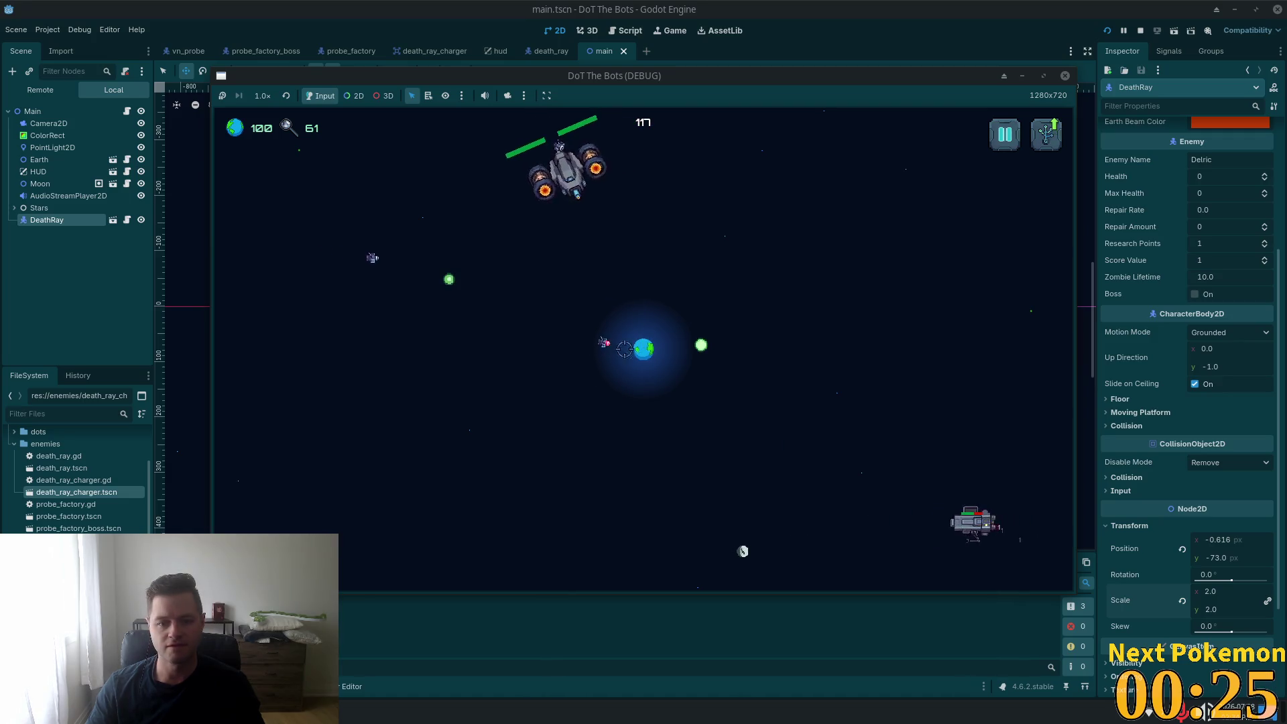
pyautogui.click(656, 307)
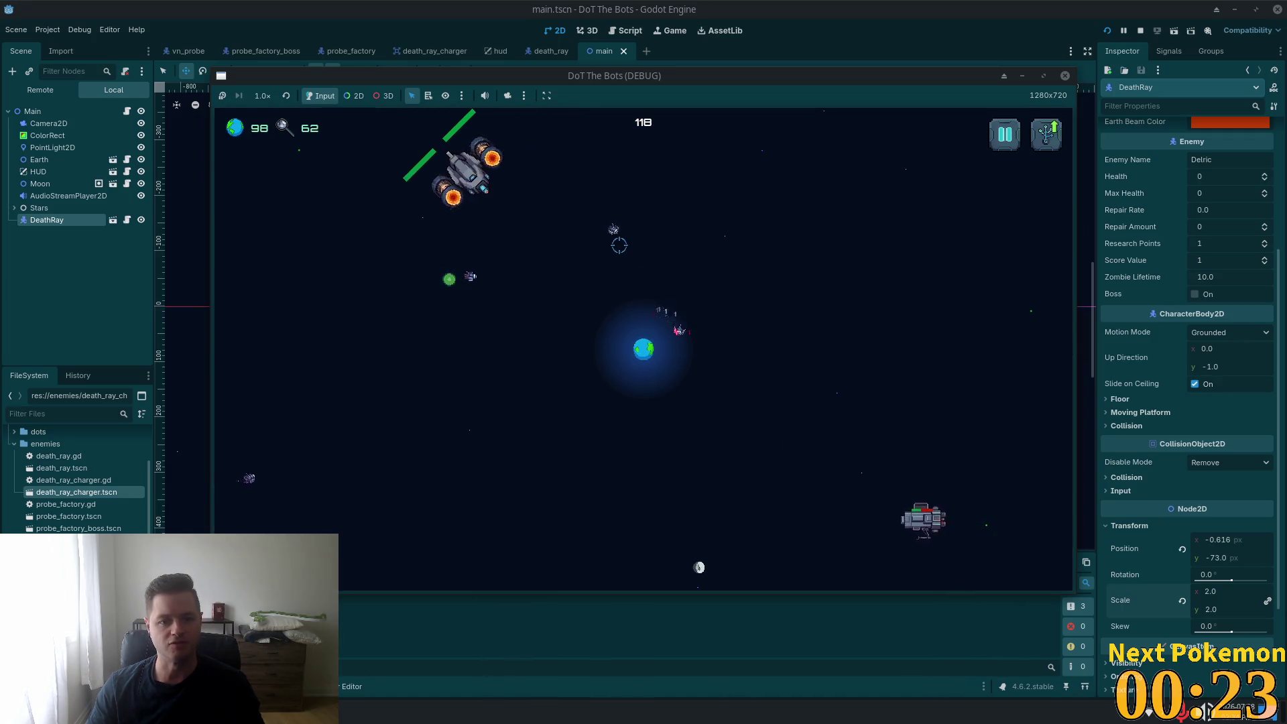
pyautogui.click(624, 248)
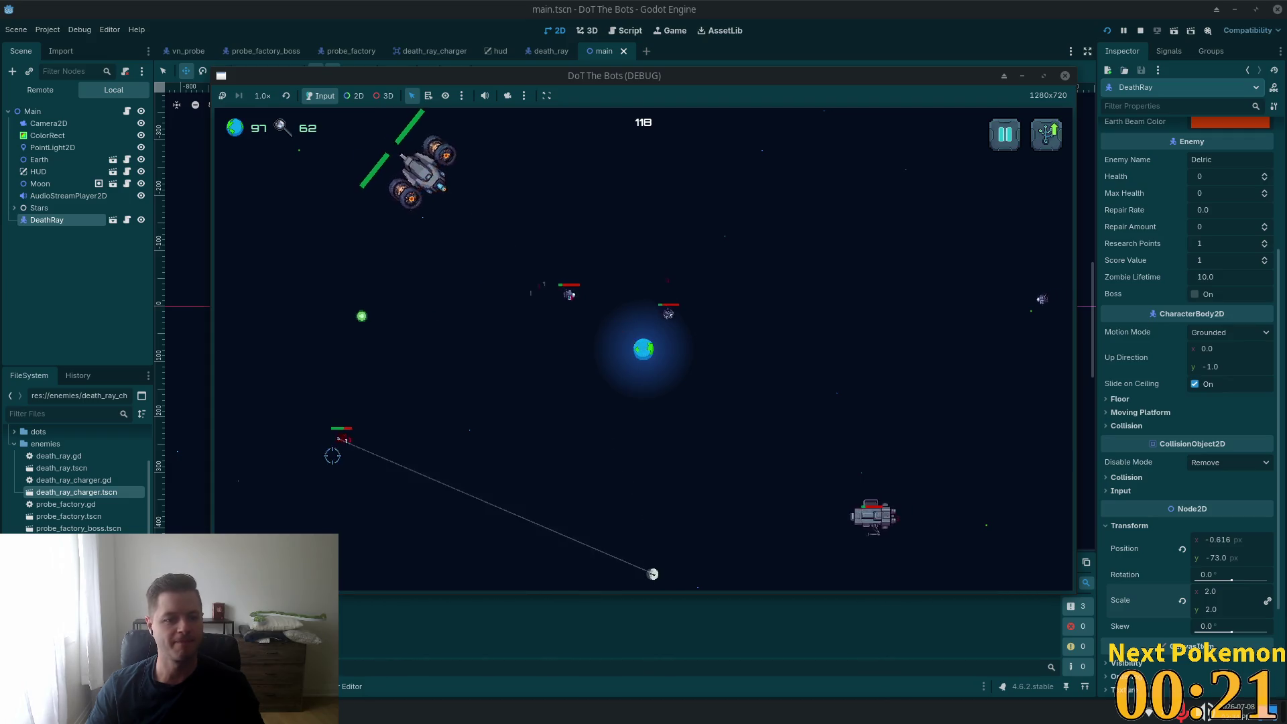
# - Shoot the bots on the right and lower left until research reaches 79
pyautogui.click(1003, 307)
pyautogui.click(930, 311)
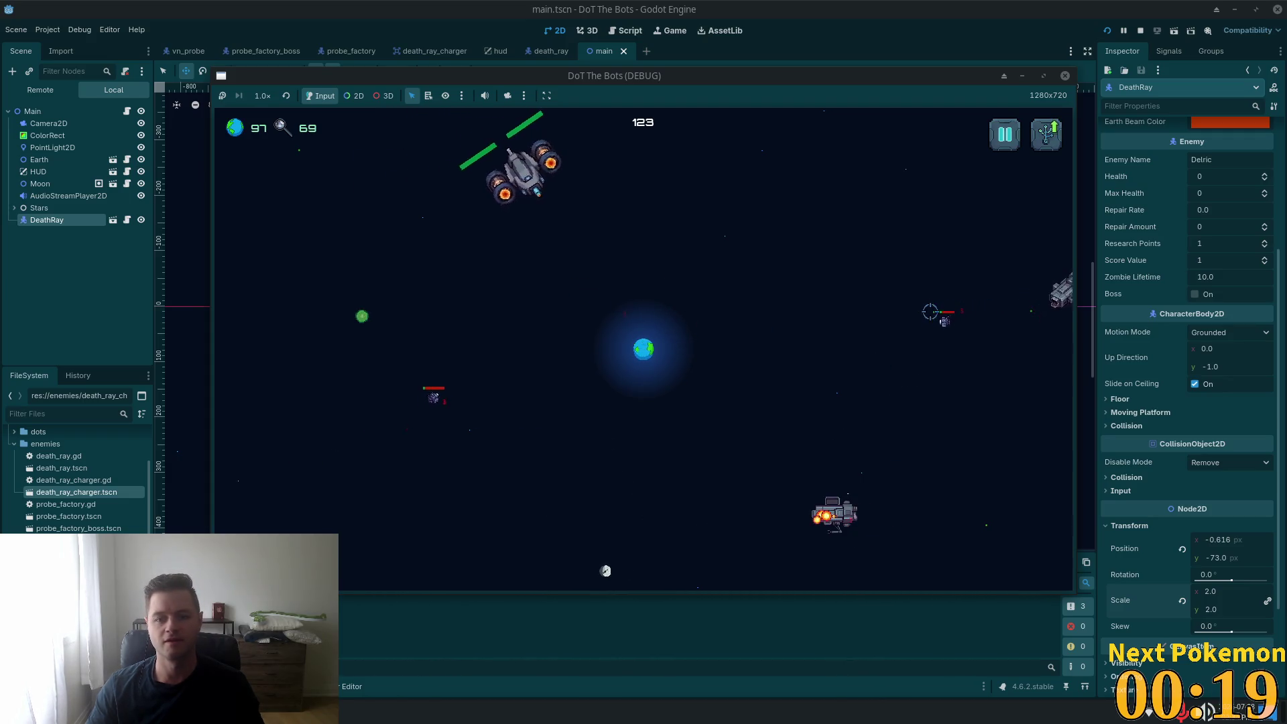
pyautogui.click(1042, 284)
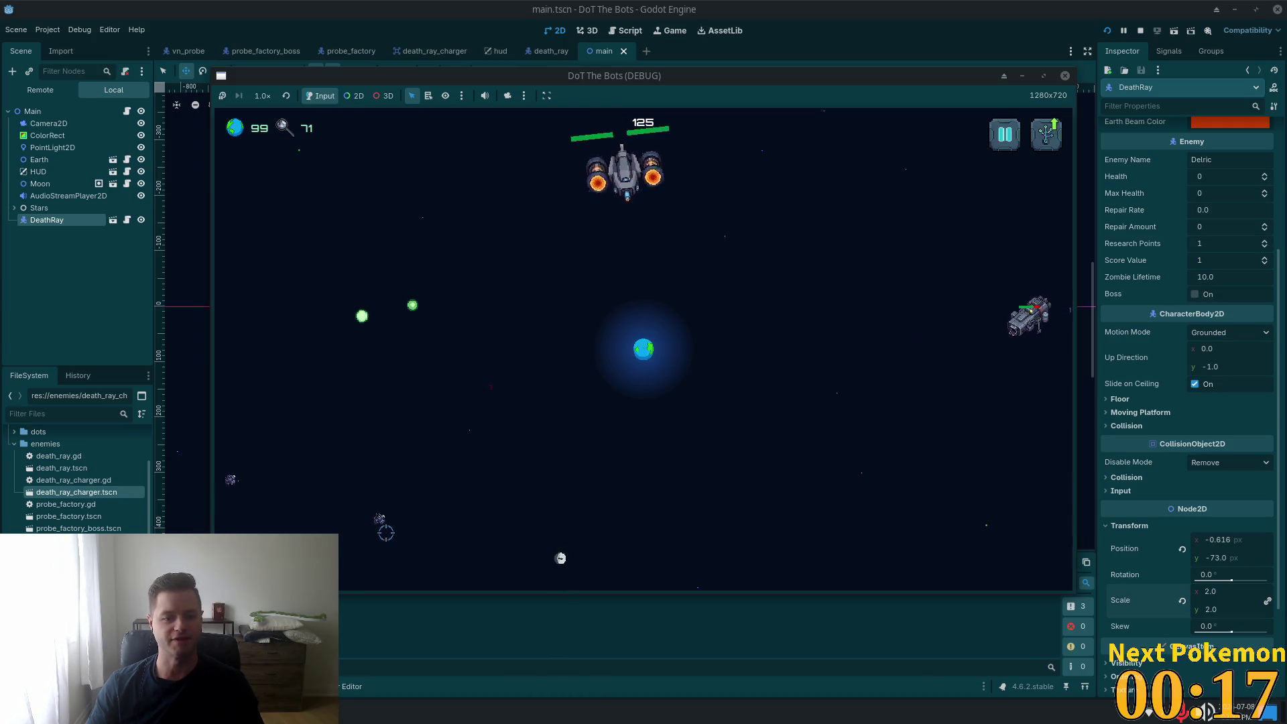
pyautogui.click(328, 446)
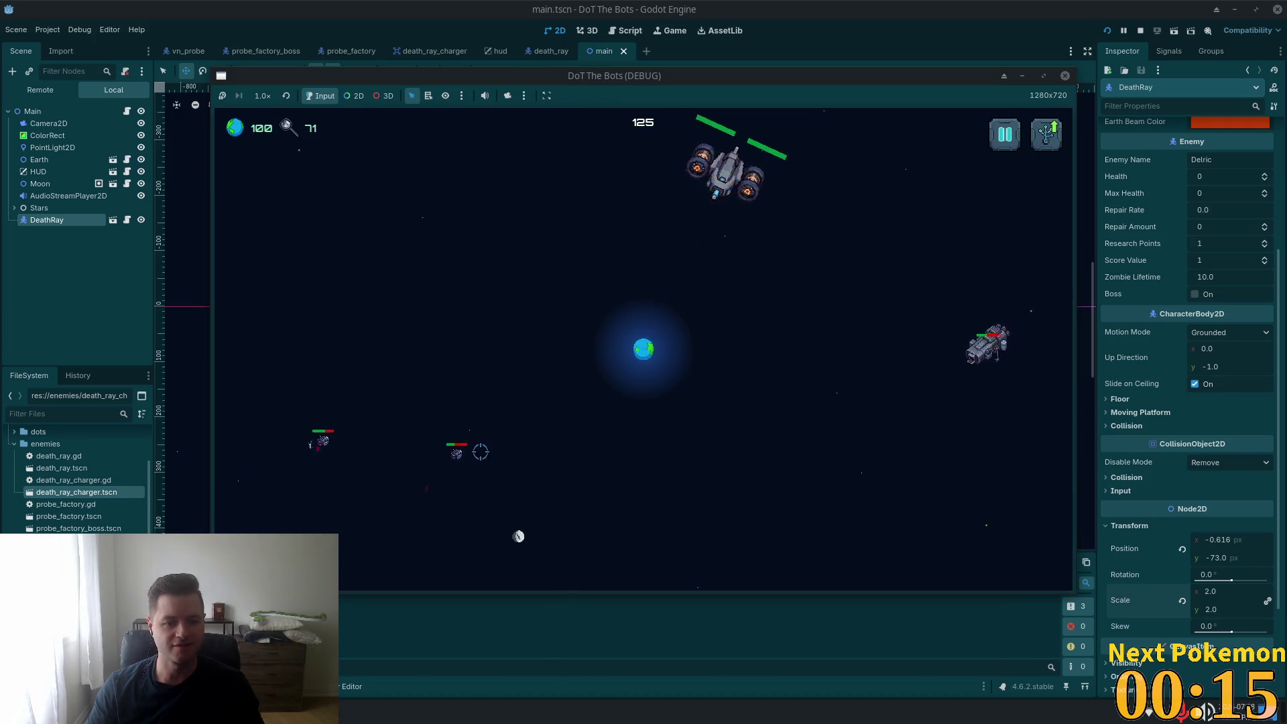
pyautogui.click(945, 367)
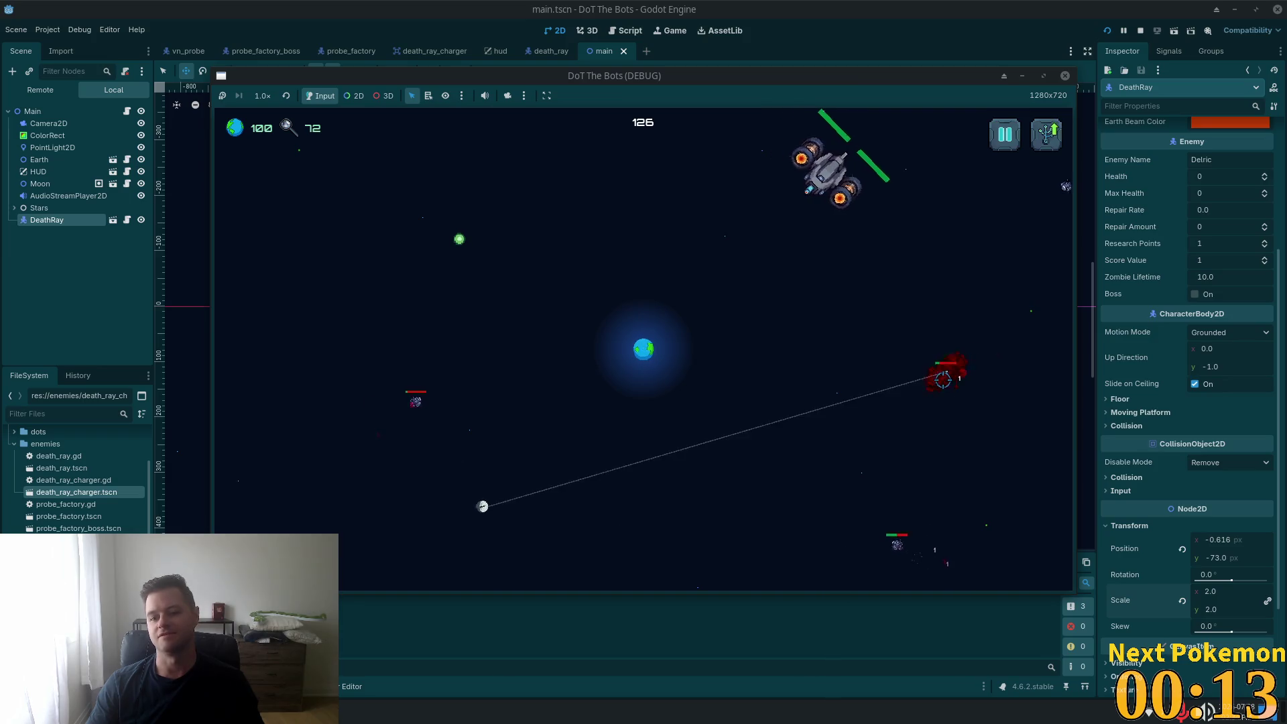
pyautogui.click(1003, 219)
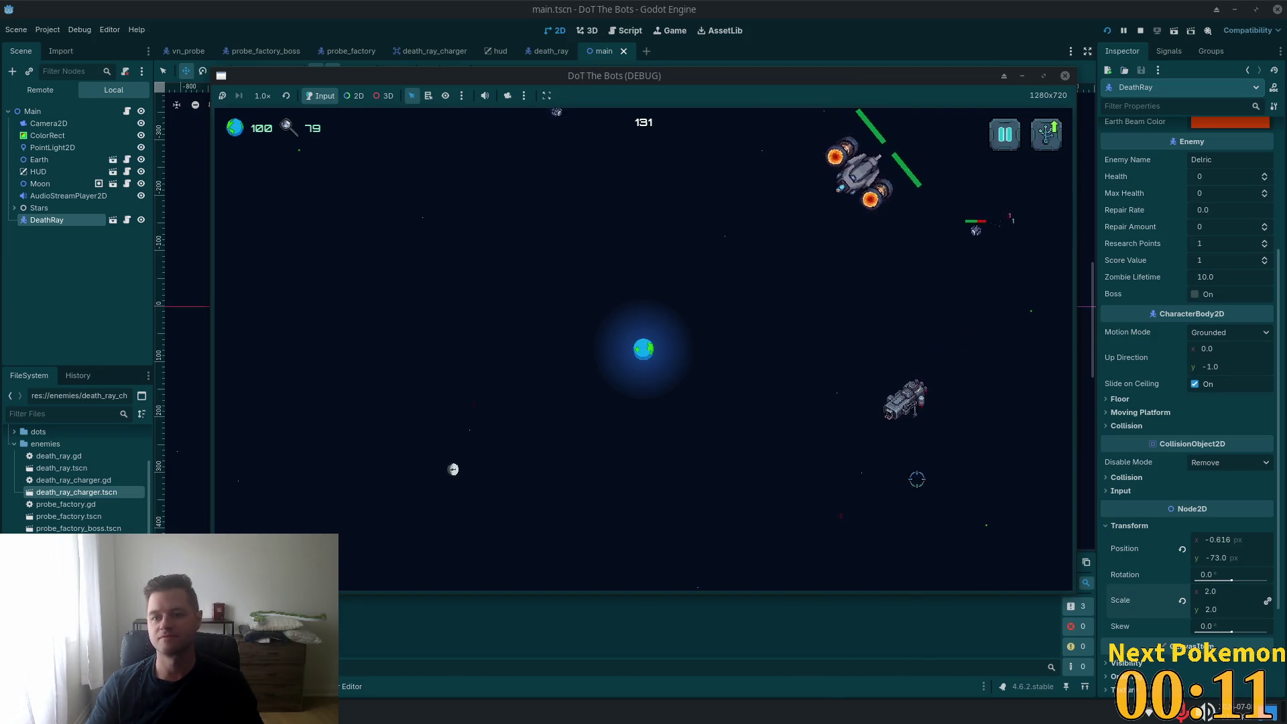
# - Shoot a nearby bot, then spend 40 research on the third upgrade and resume play
pyautogui.click(830, 351)
pyautogui.press('u')
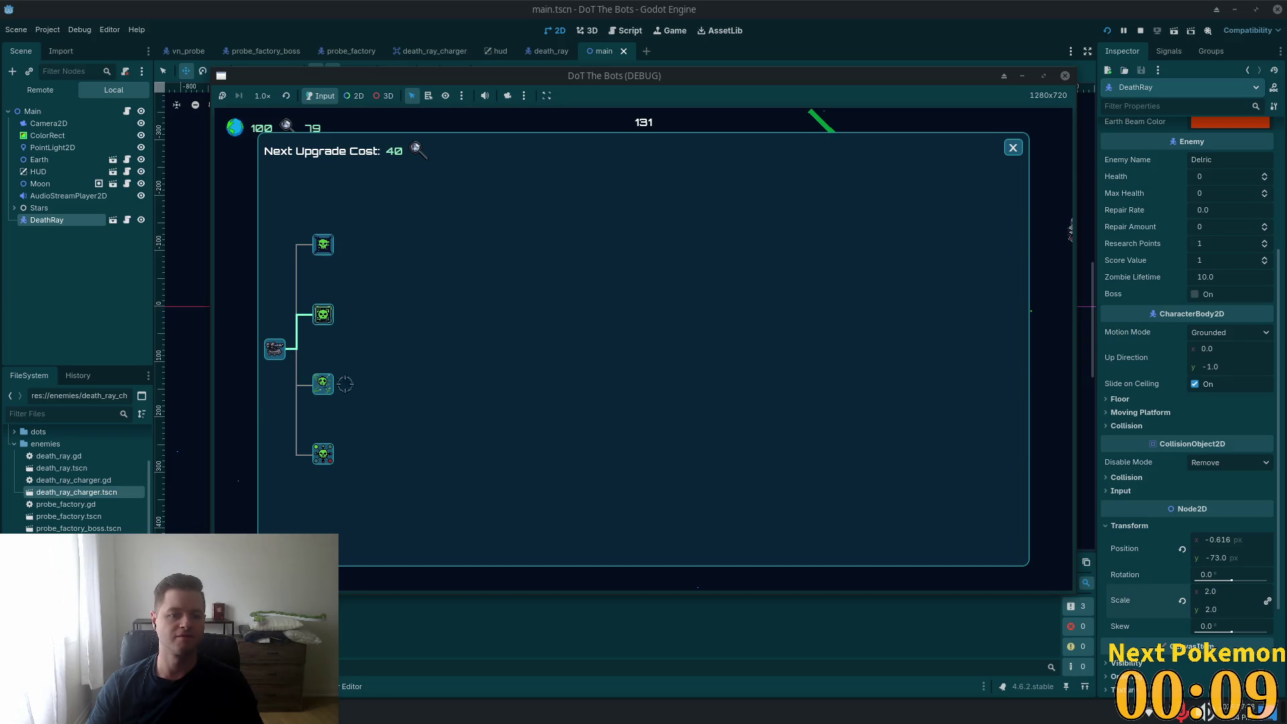
pyautogui.click(325, 384)
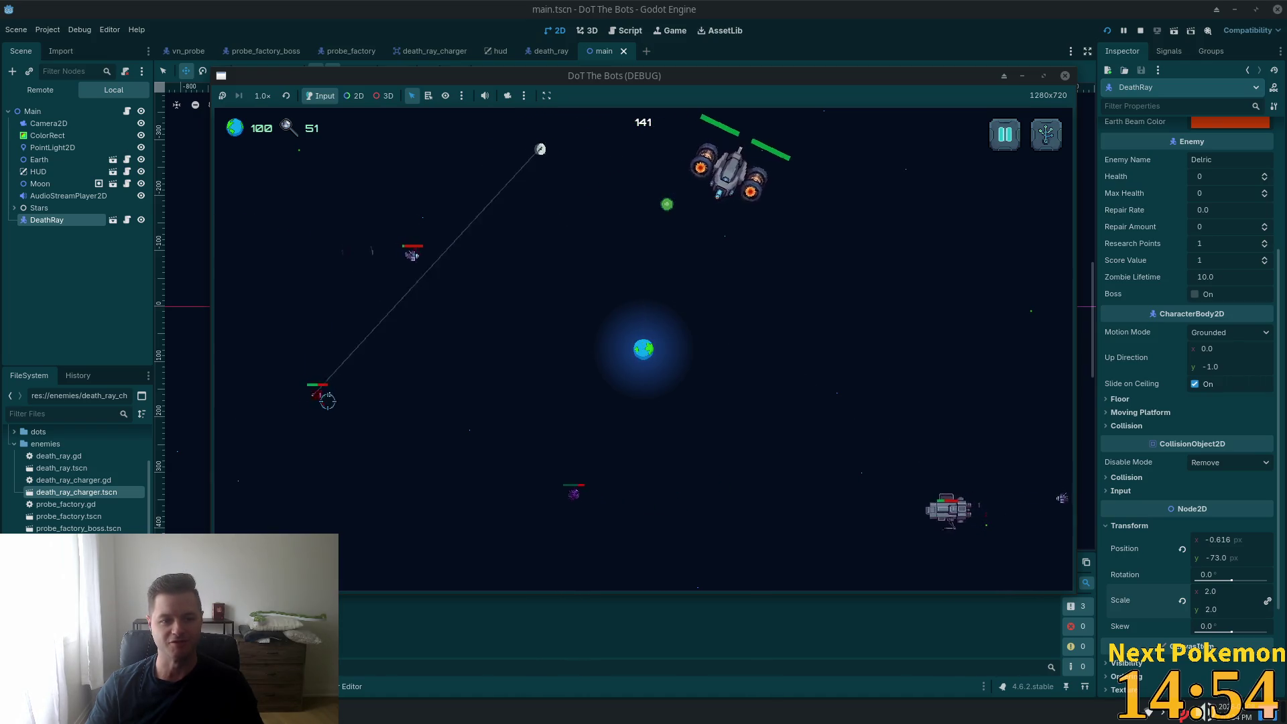
# - Fire at the lower enemies and collect a green pickup as research climbs to 114
pyautogui.click(965, 472)
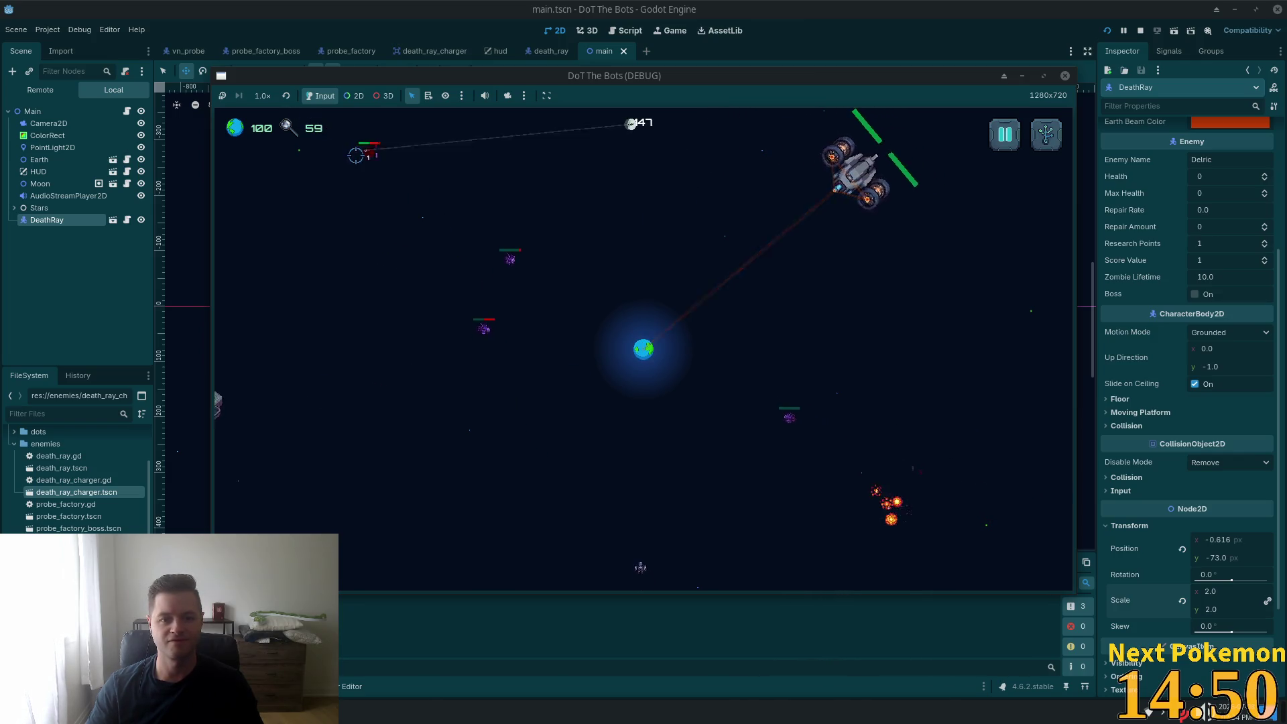
pyautogui.click(583, 503)
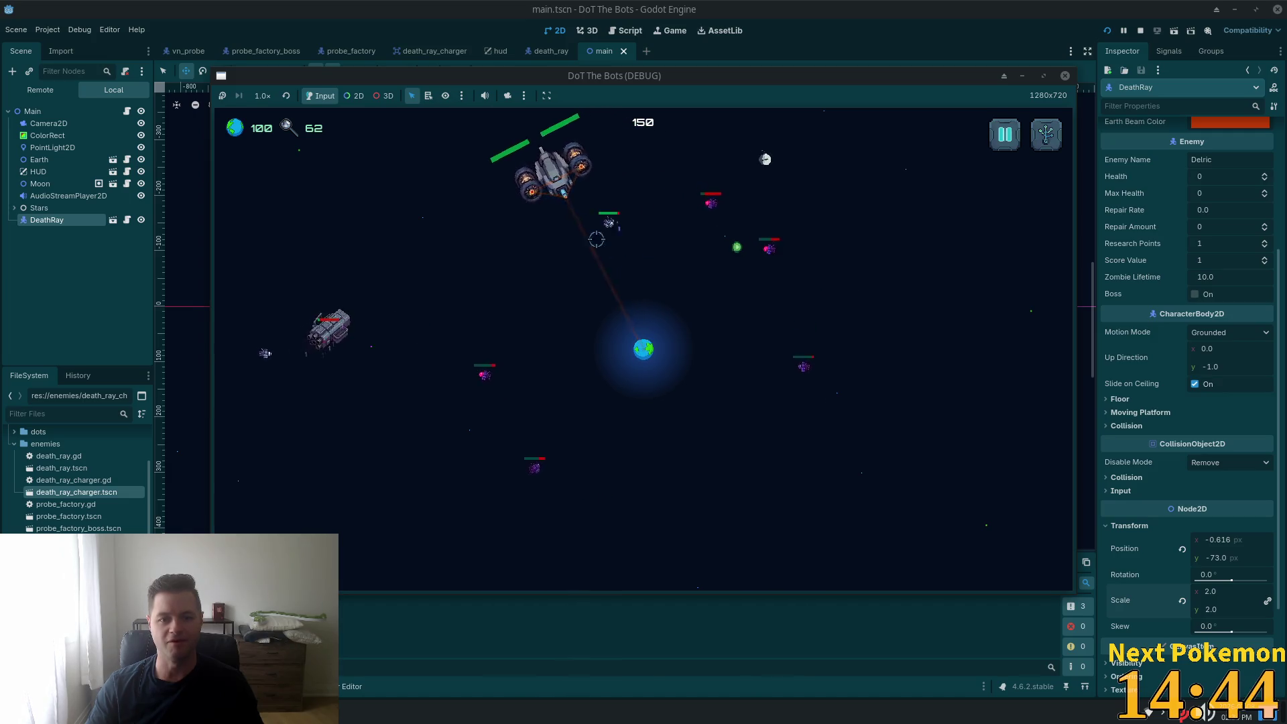
pyautogui.click(736, 249)
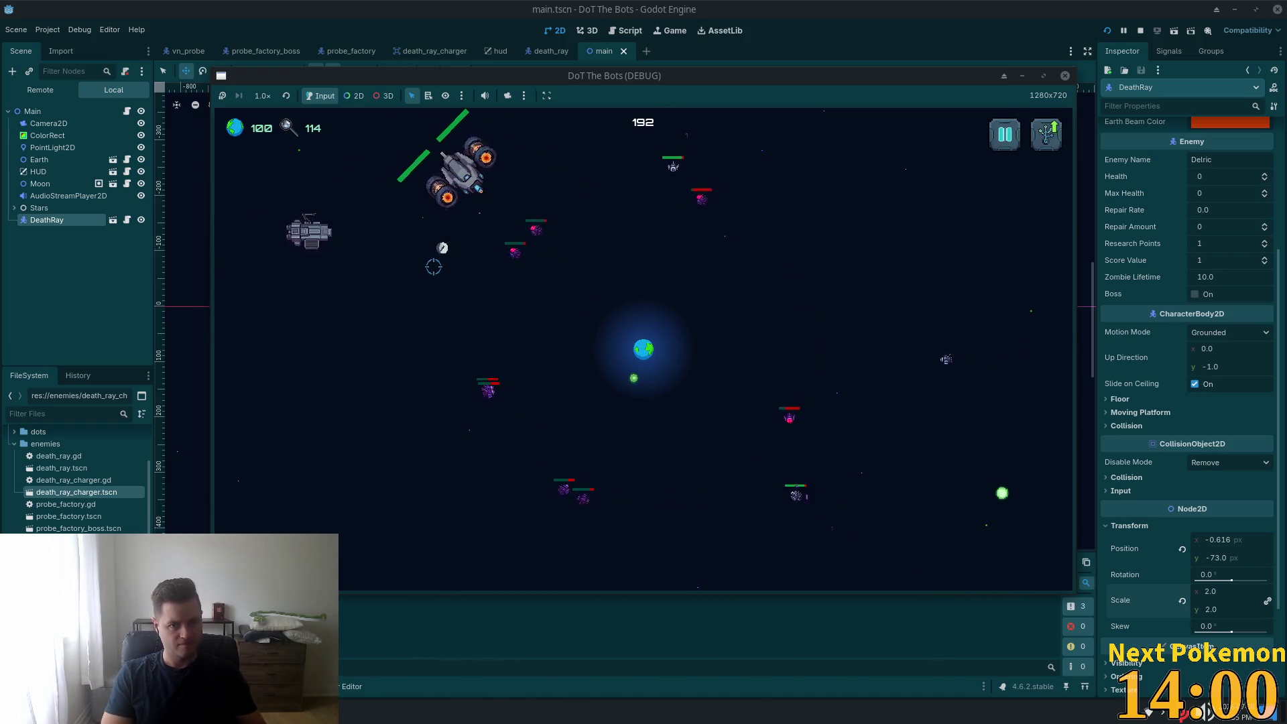
# - Steer the moon beam down and to the right, then open the upgrade tree with U
pyautogui.moveTo(434, 264)
pyautogui.mouseDown()
pyautogui.moveTo(667, 431)
pyautogui.moveTo(724, 445)
pyautogui.moveTo(625, 385)
pyautogui.mouseUp()
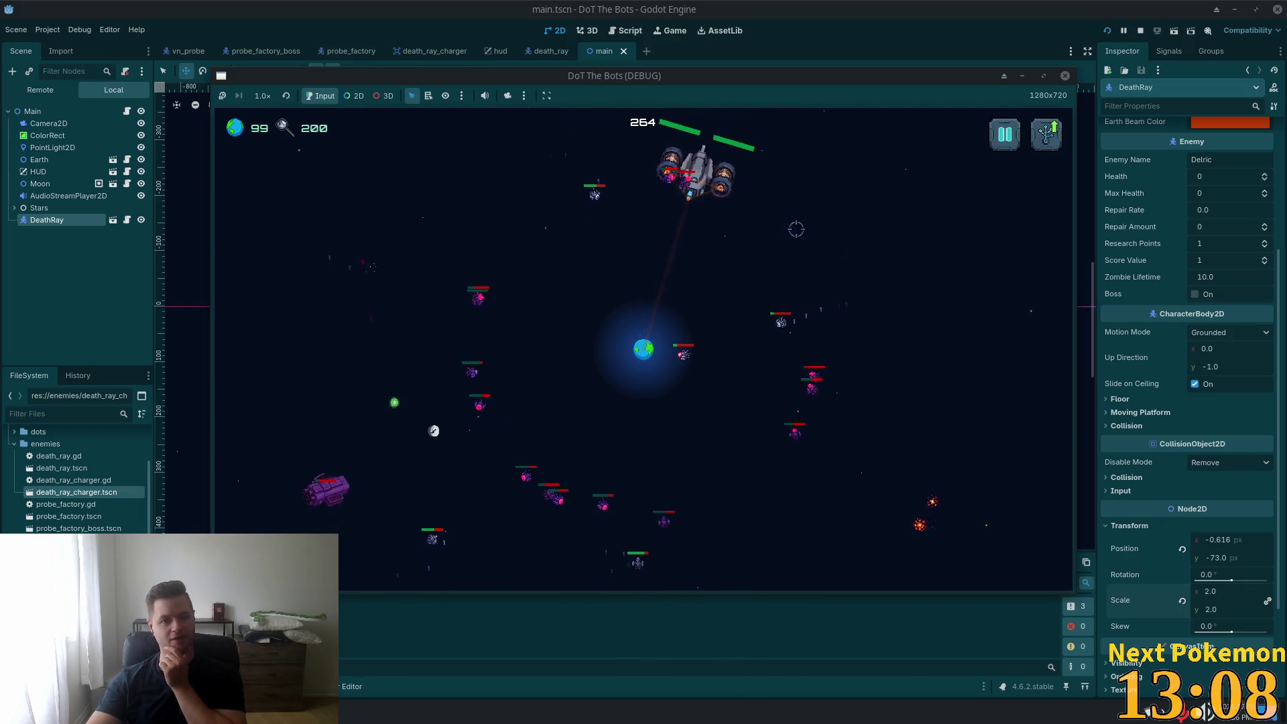
pyautogui.press('u')
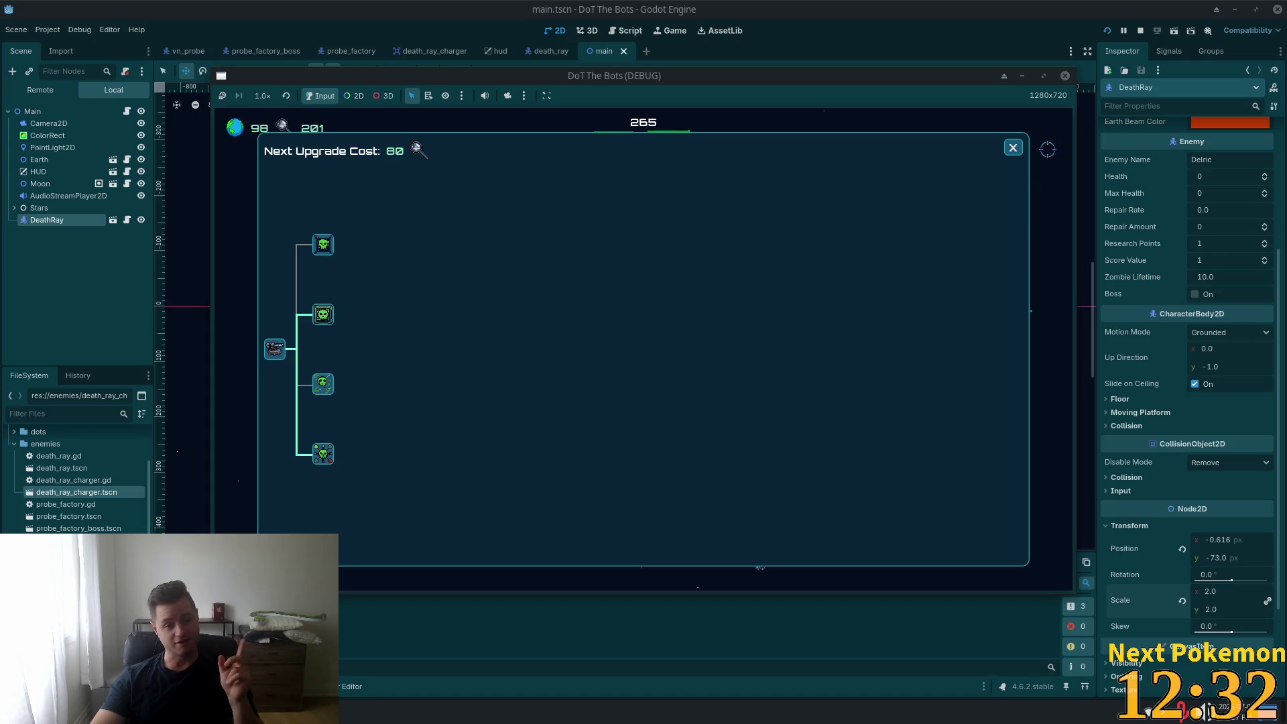
# - Close the upgrade tree to resume play, then collect three green orbs
pyautogui.click(1016, 146)
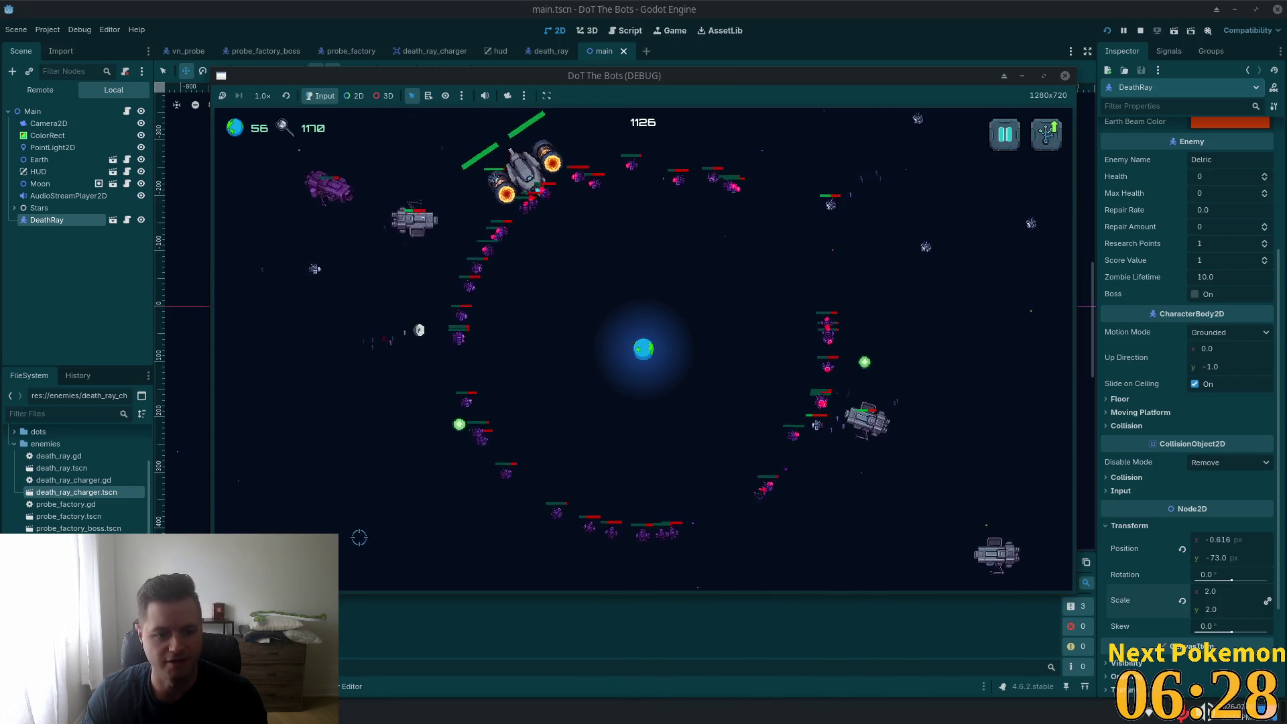
pyautogui.click(457, 423)
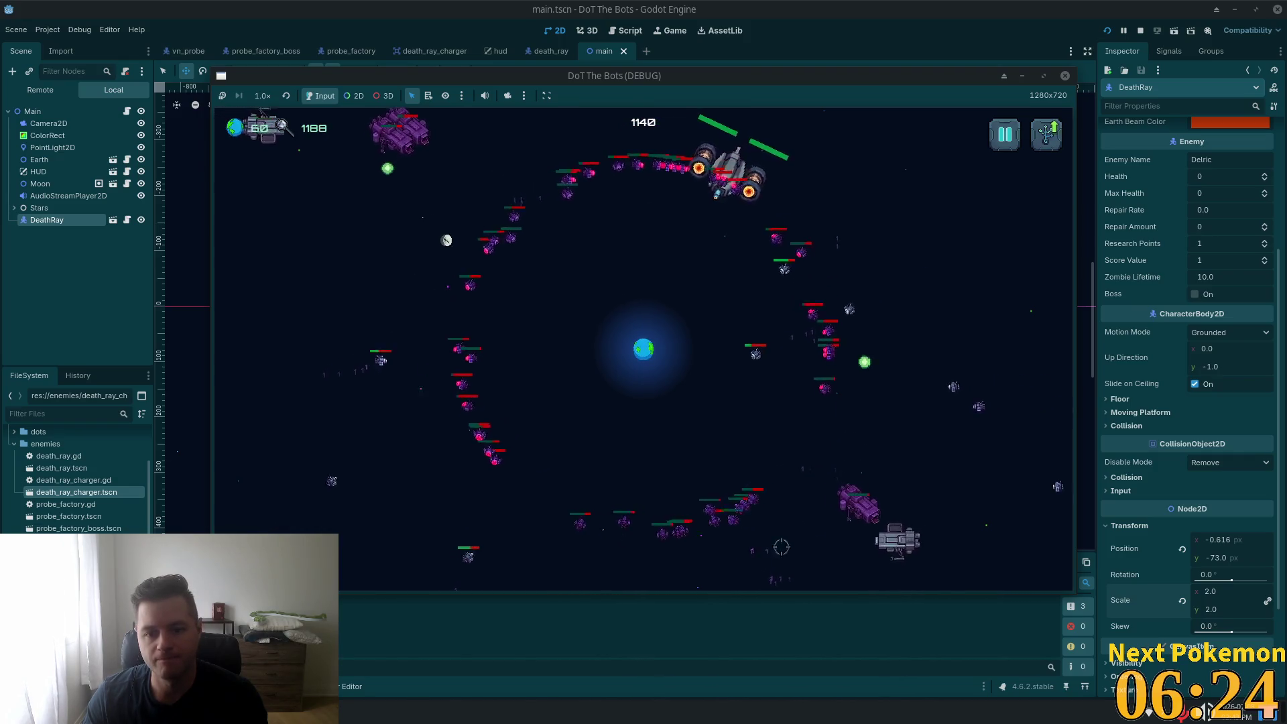
pyautogui.click(861, 360)
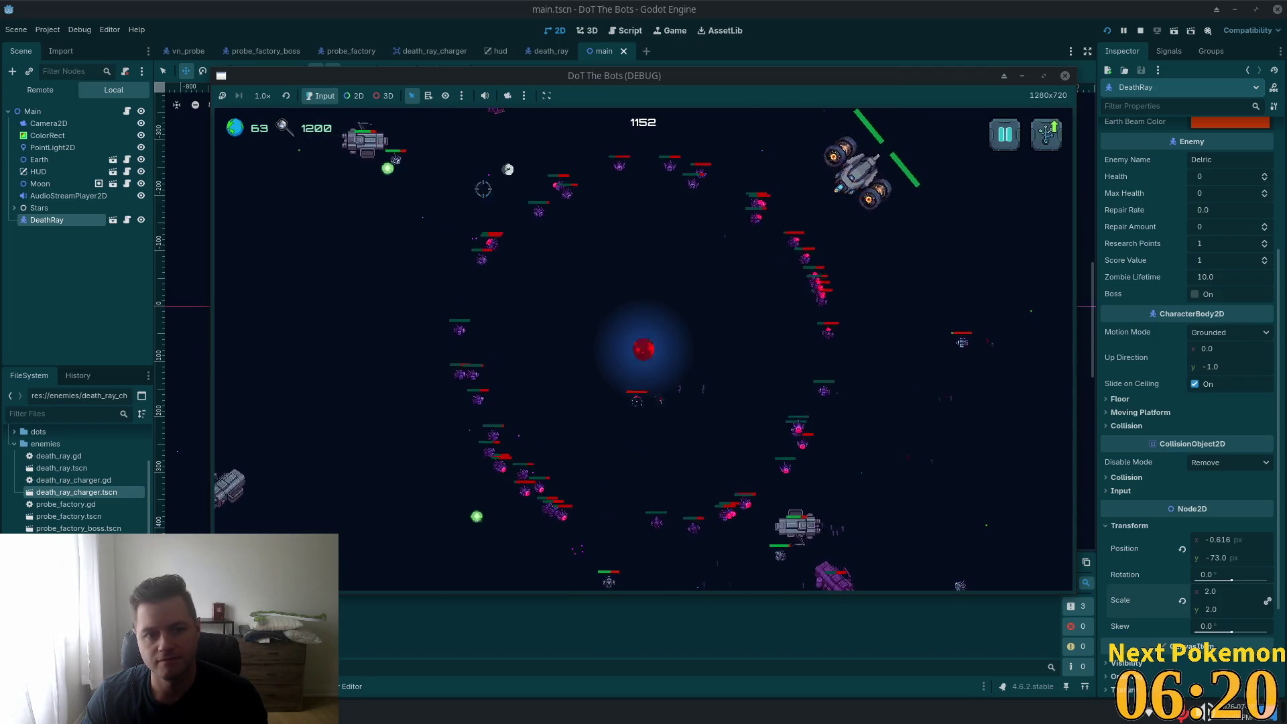
pyautogui.click(480, 521)
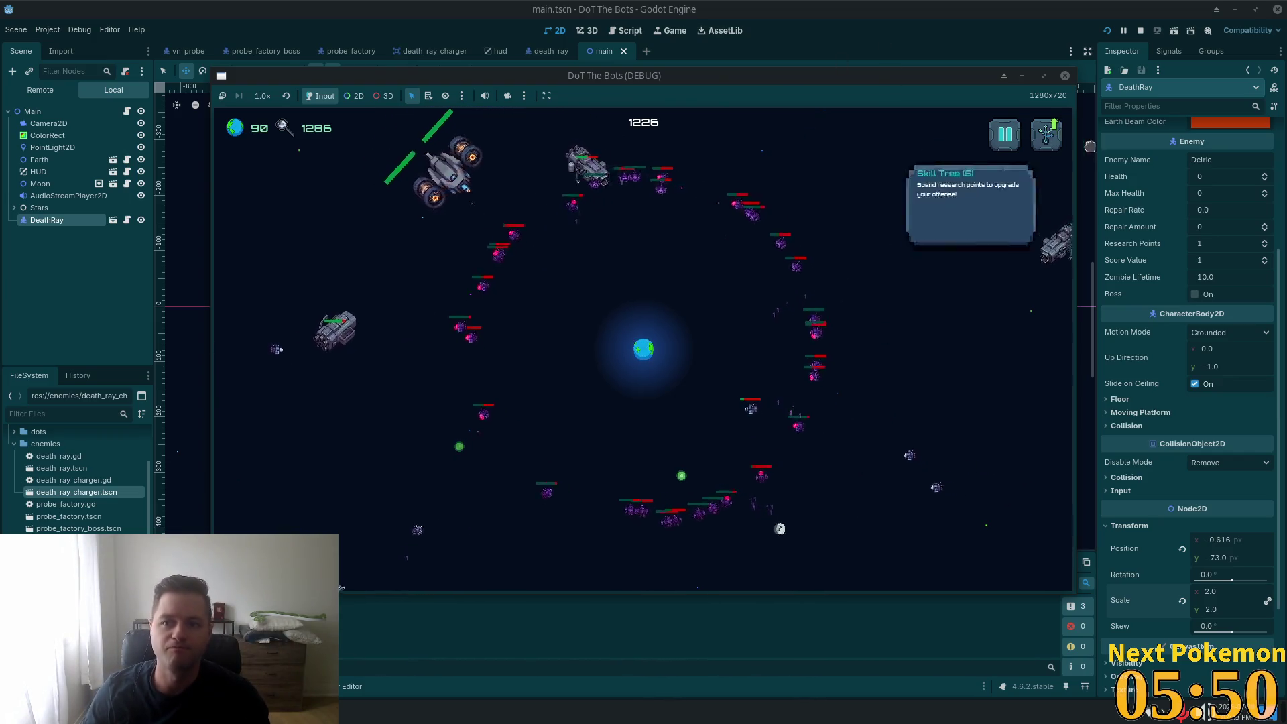
pyautogui.click(1140, 30)
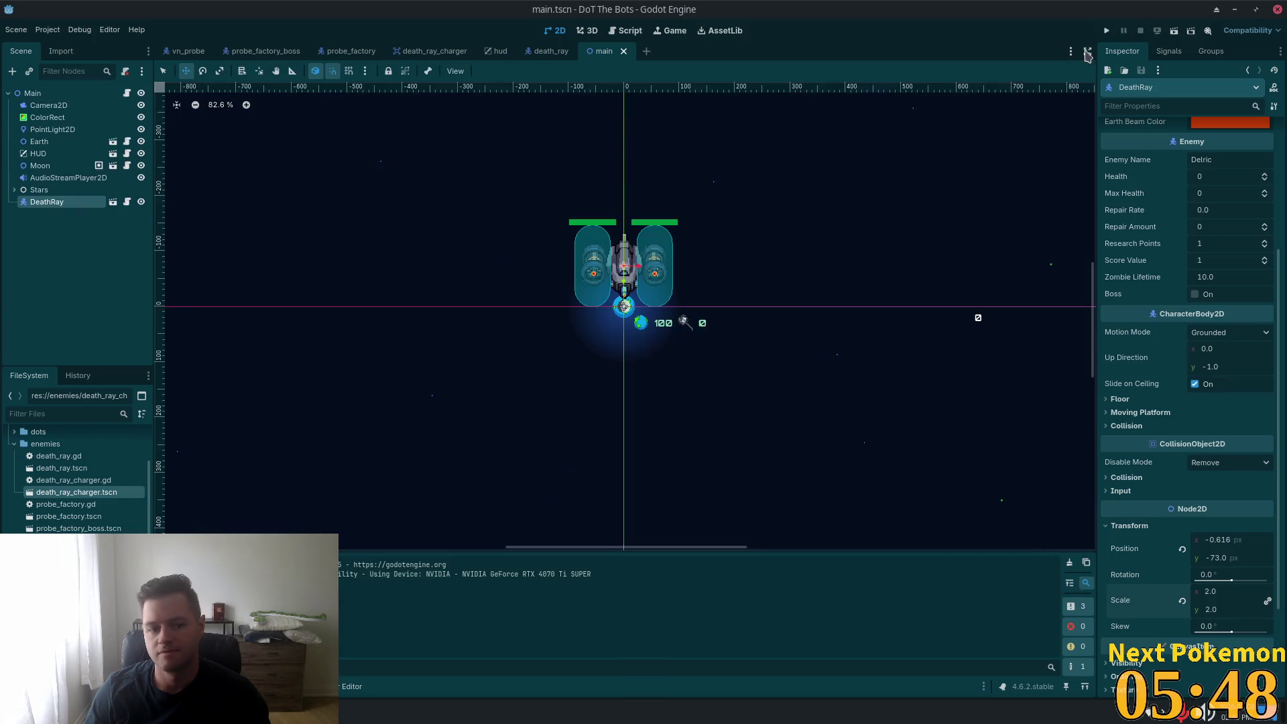
pyautogui.hotkey('alt', 'Tab')
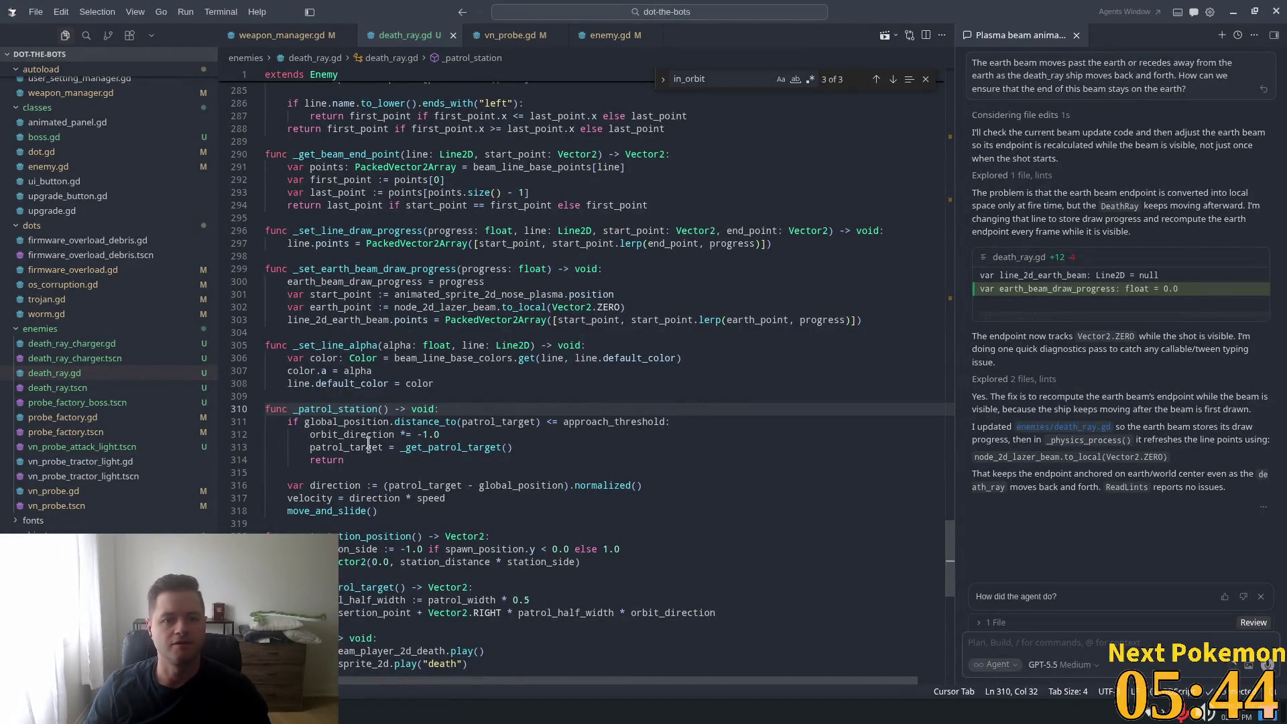
pyautogui.hotkey('ctrl', 'p')
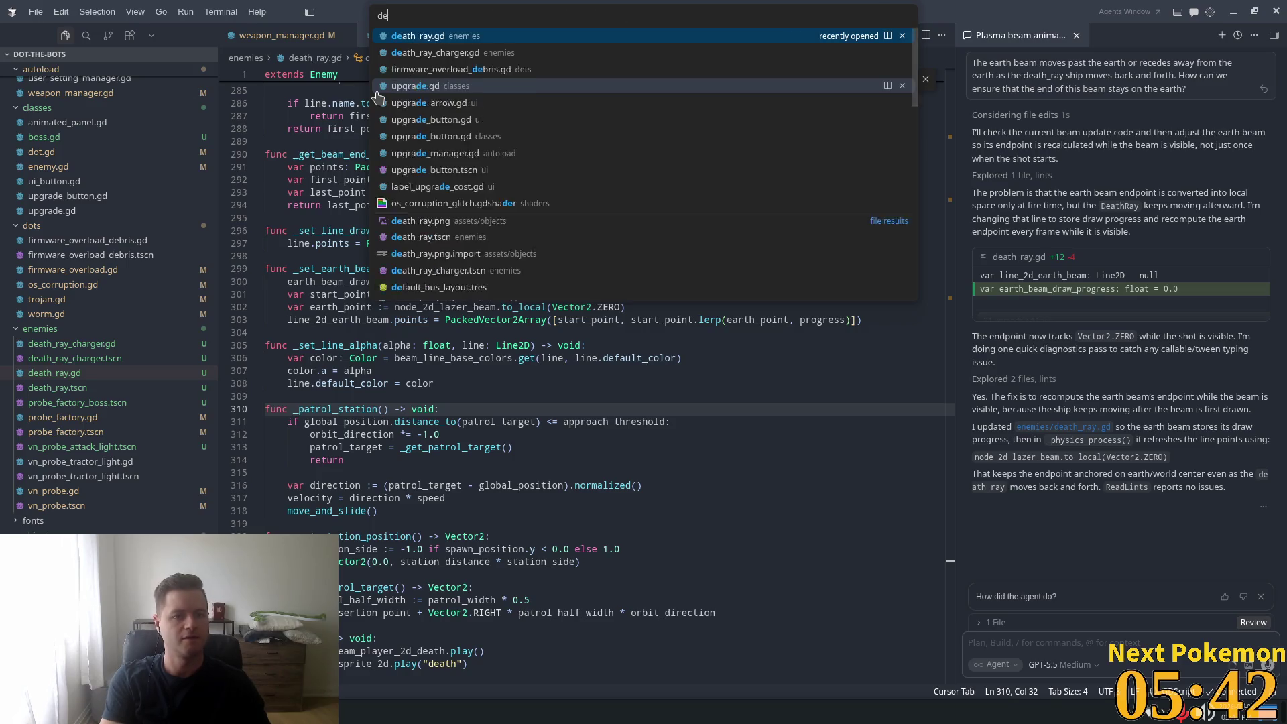
pyautogui.write('death_ra')
pyautogui.press('Down')
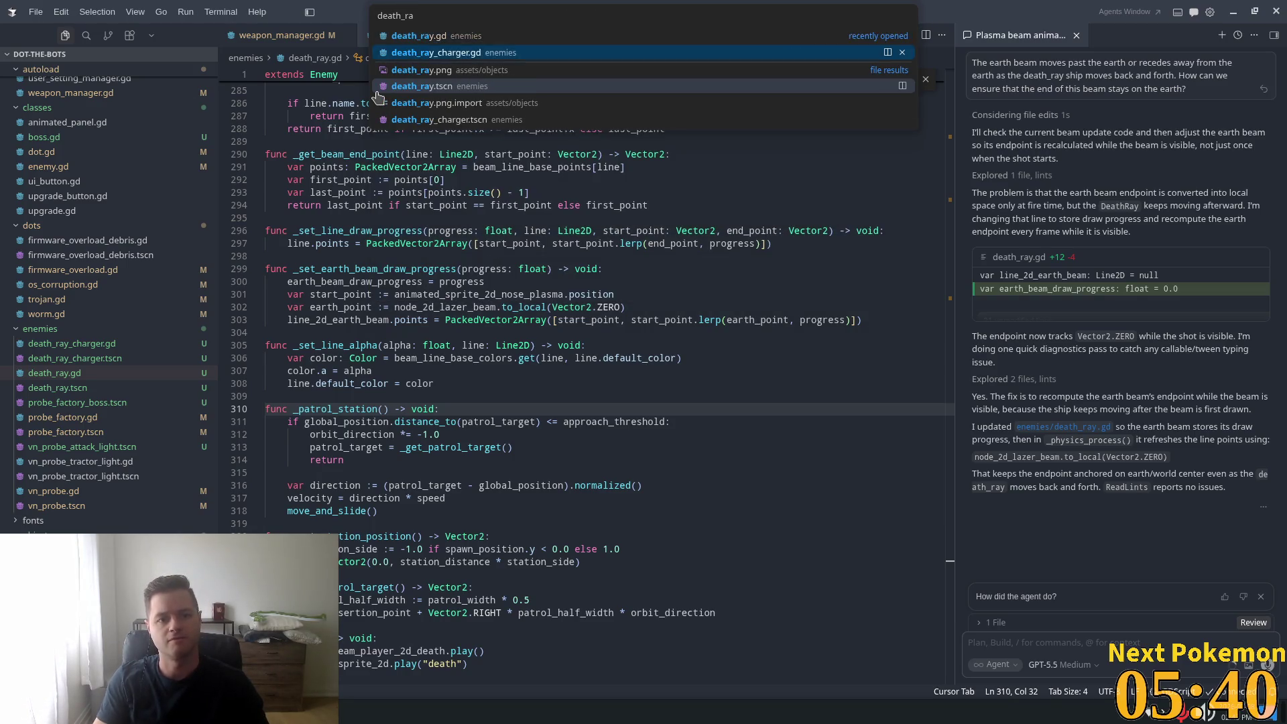
pyautogui.press('Return')
pyautogui.hotkey('alt', 'Tab')
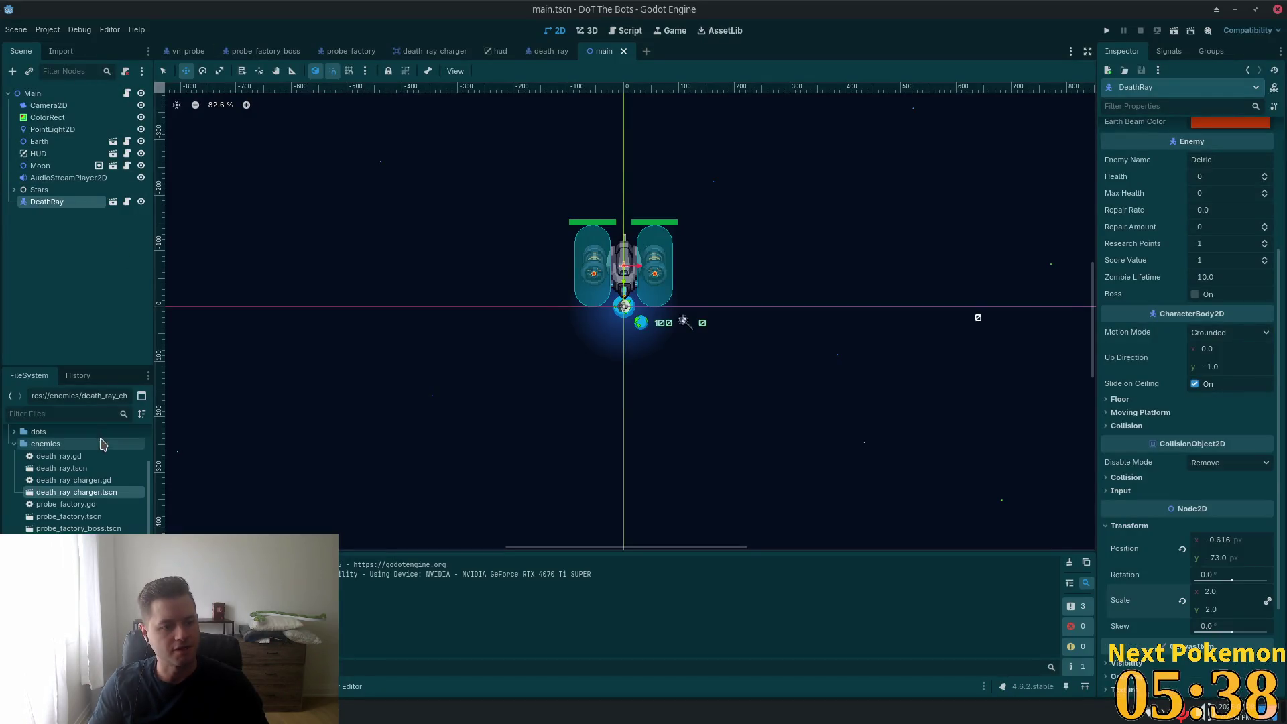
# - Switch to the death_ray_charger scene and open its _on_mouse_entered handler from the Signals dock
pyautogui.click(55, 413)
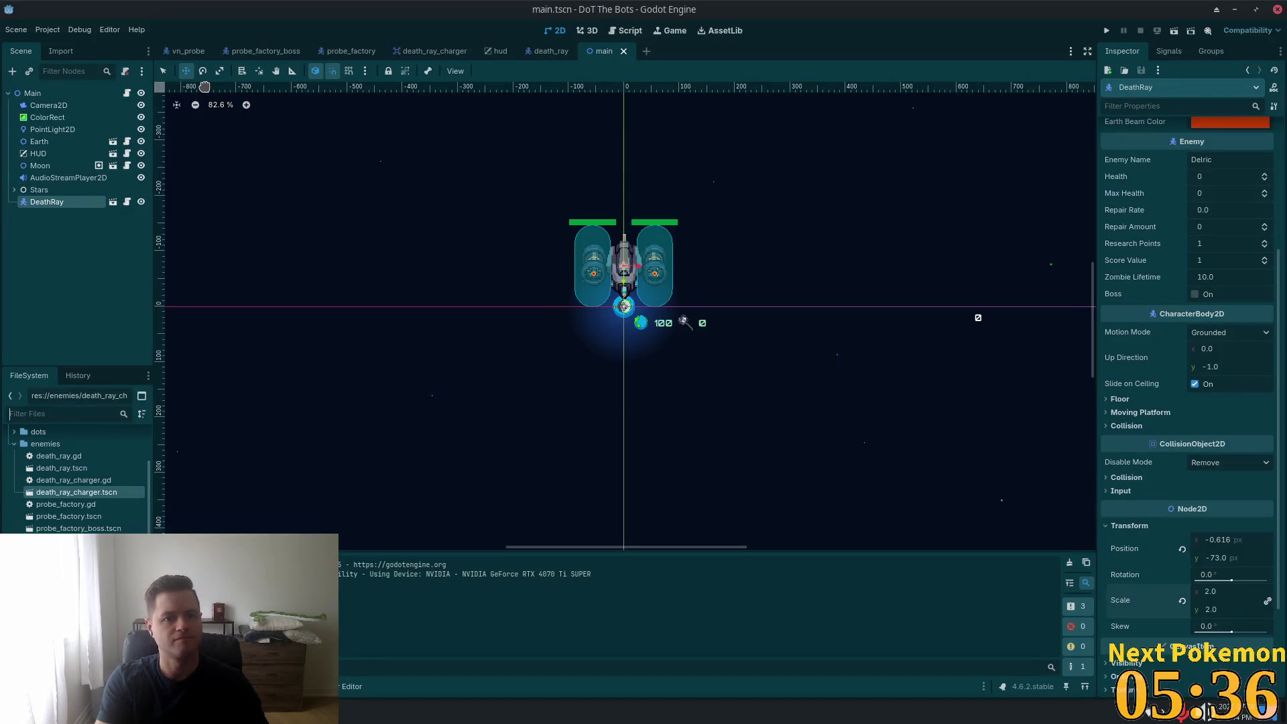
pyautogui.click(422, 54)
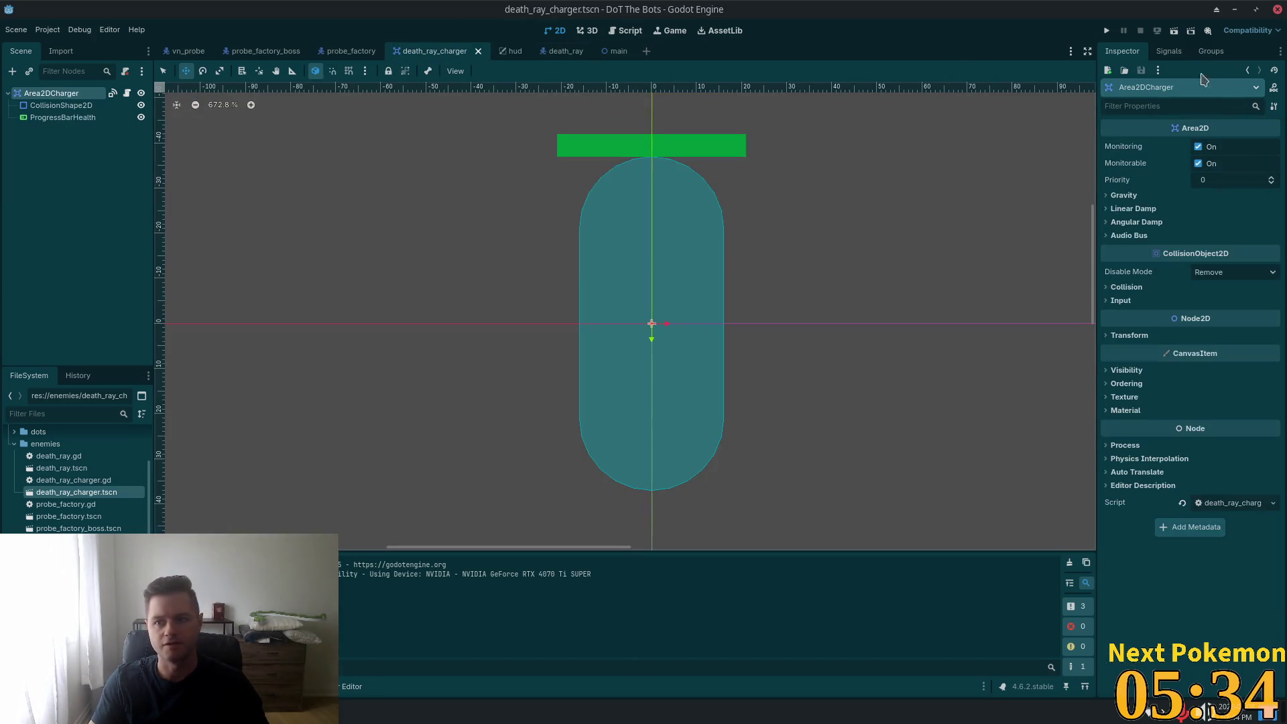
pyautogui.click(1169, 51)
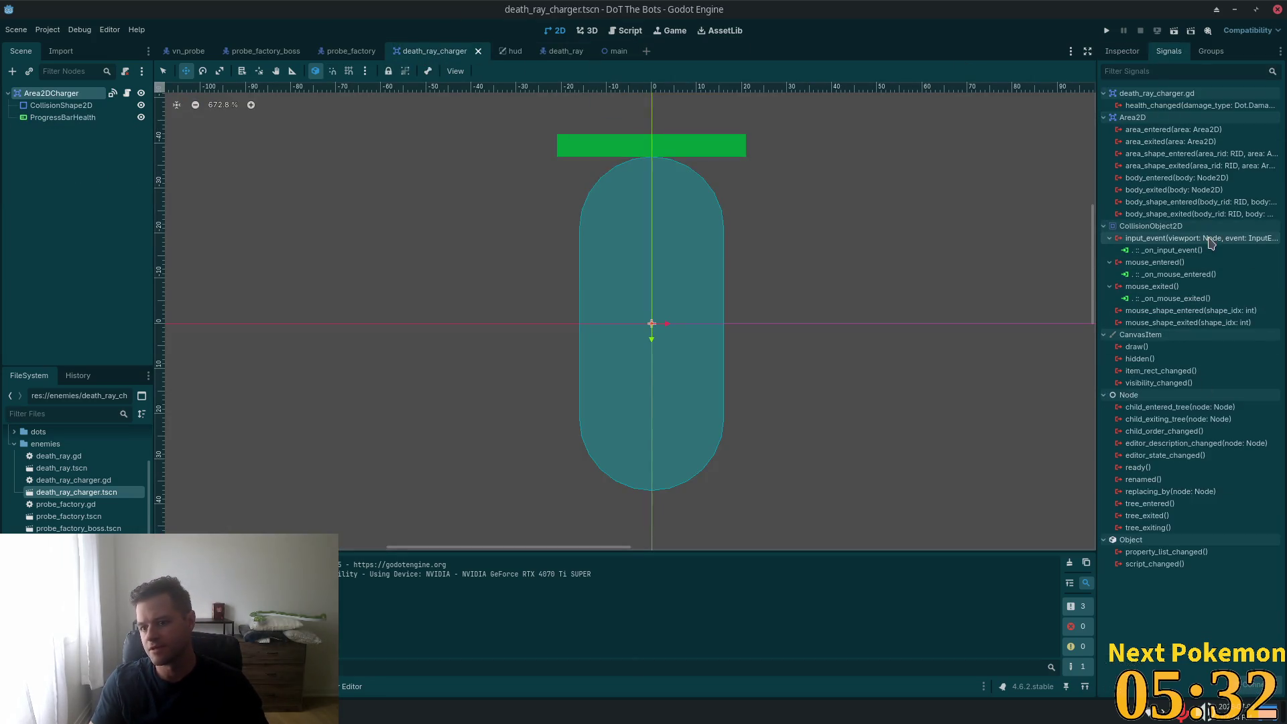
pyautogui.doubleClick(1140, 274)
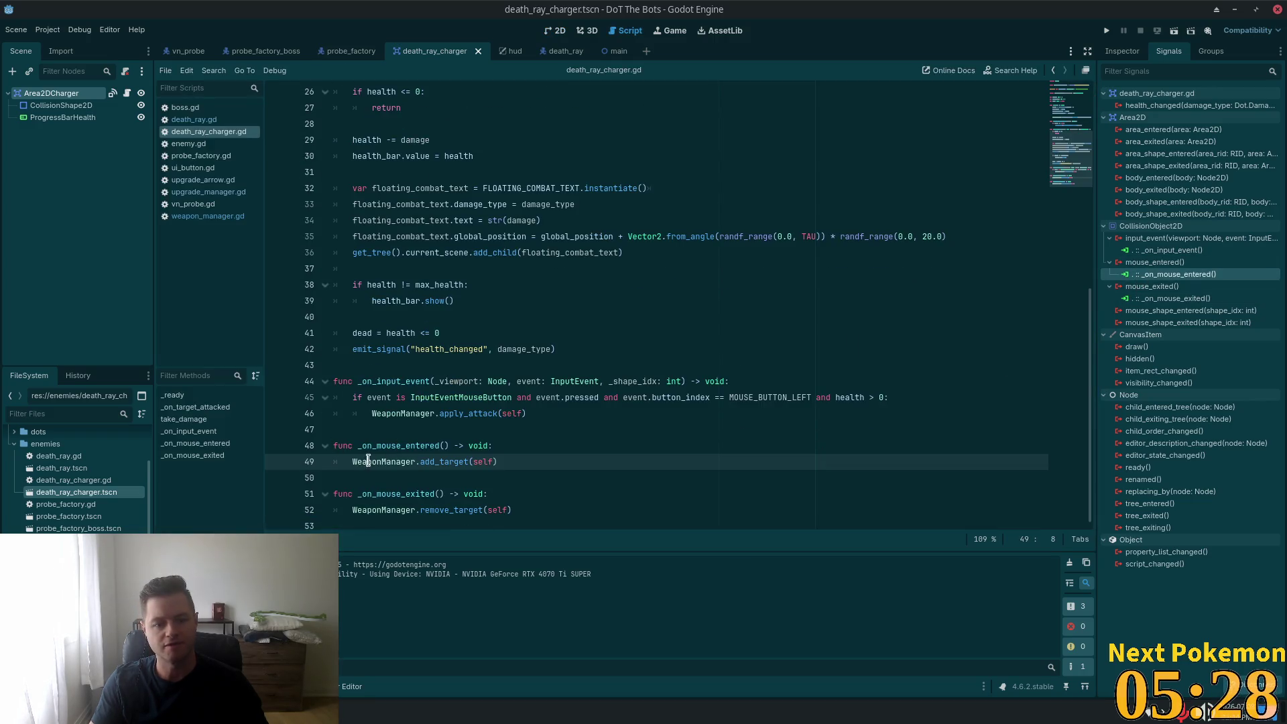
# - Follow WeaponManager.add_target on line 49 into weapon_manager.gd and highlight the targets array
pyautogui.moveTo(368, 461); pyautogui.dragTo(525, 457)
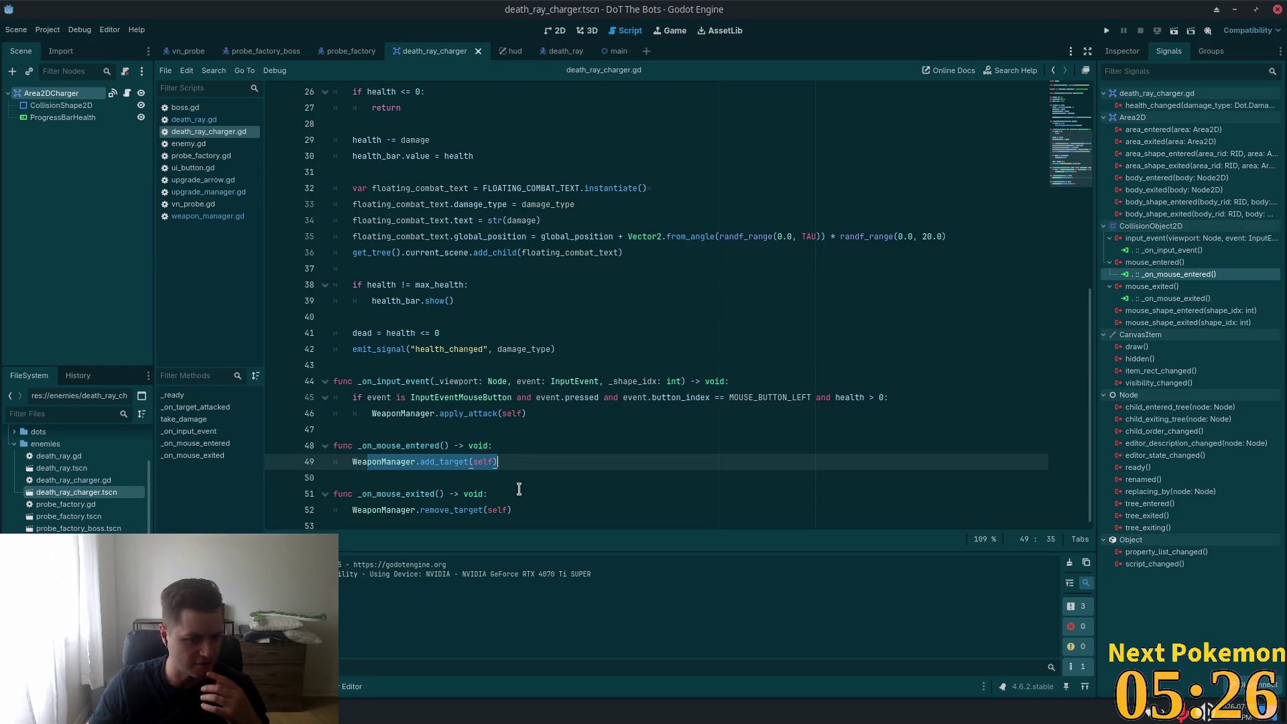
pyautogui.doubleClick(372, 463)
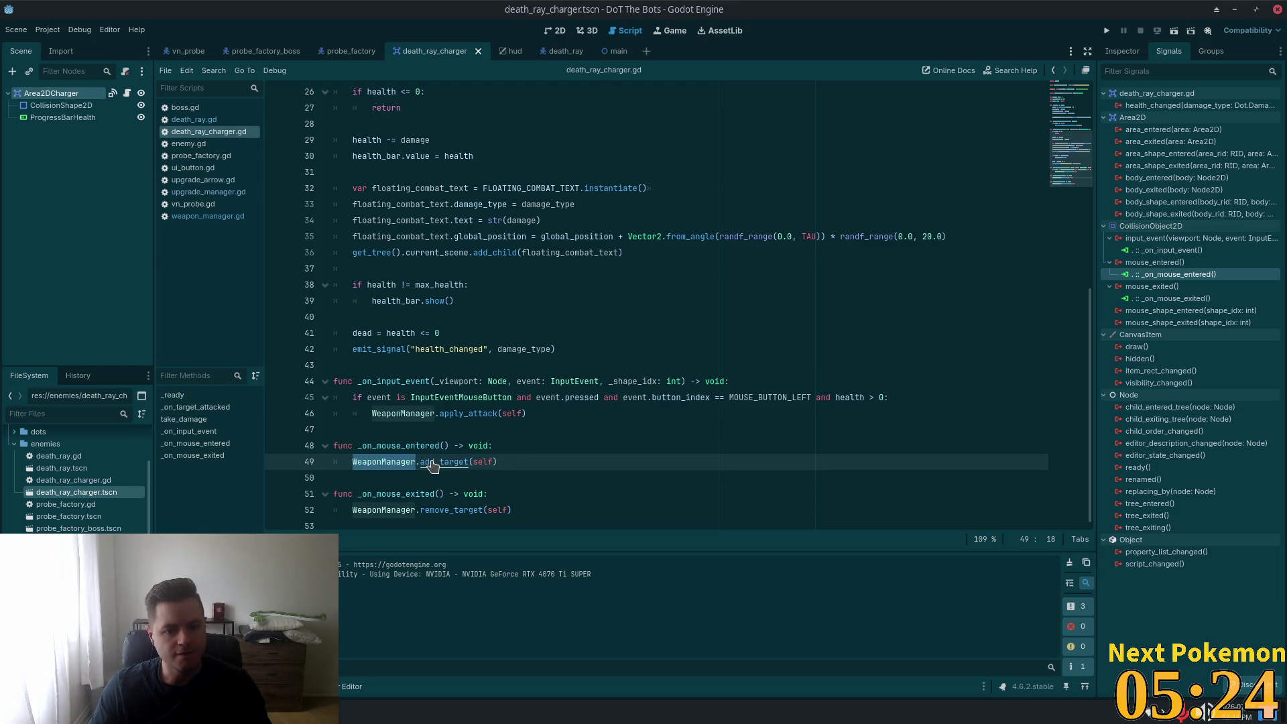
pyautogui.keyDown('ctrl'); pyautogui.click(432, 462); pyautogui.keyUp('ctrl')
pyautogui.doubleClick(369, 413)
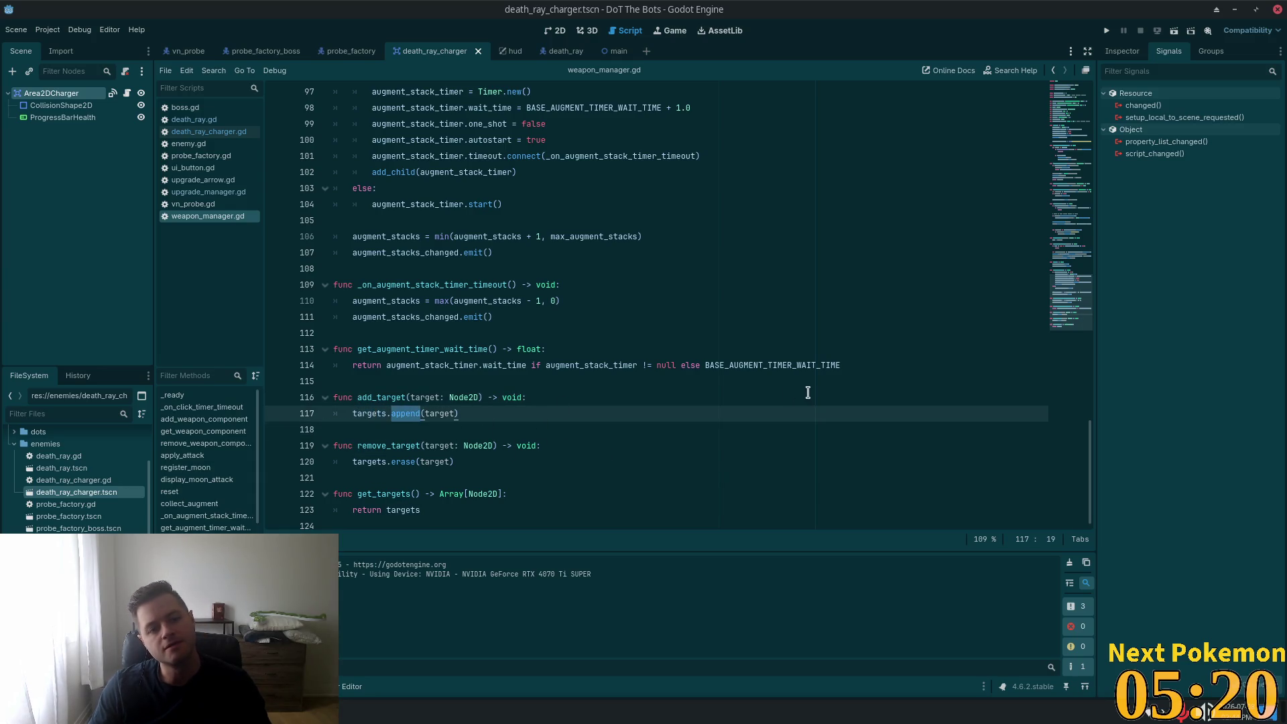
# - Scroll through weapon_manager.gd to read the _on_click_timer_timeout attack loop
pyautogui.scroll(15, 808, 393)
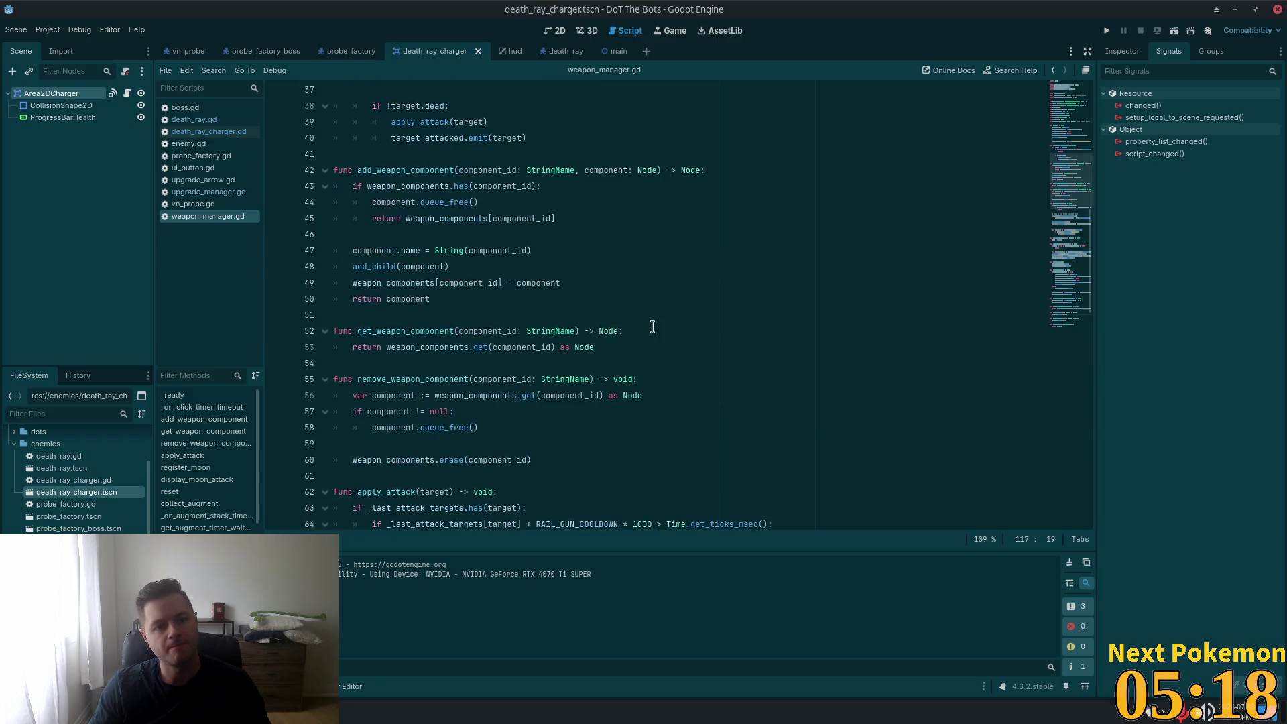
pyautogui.scroll(6, 652, 326)
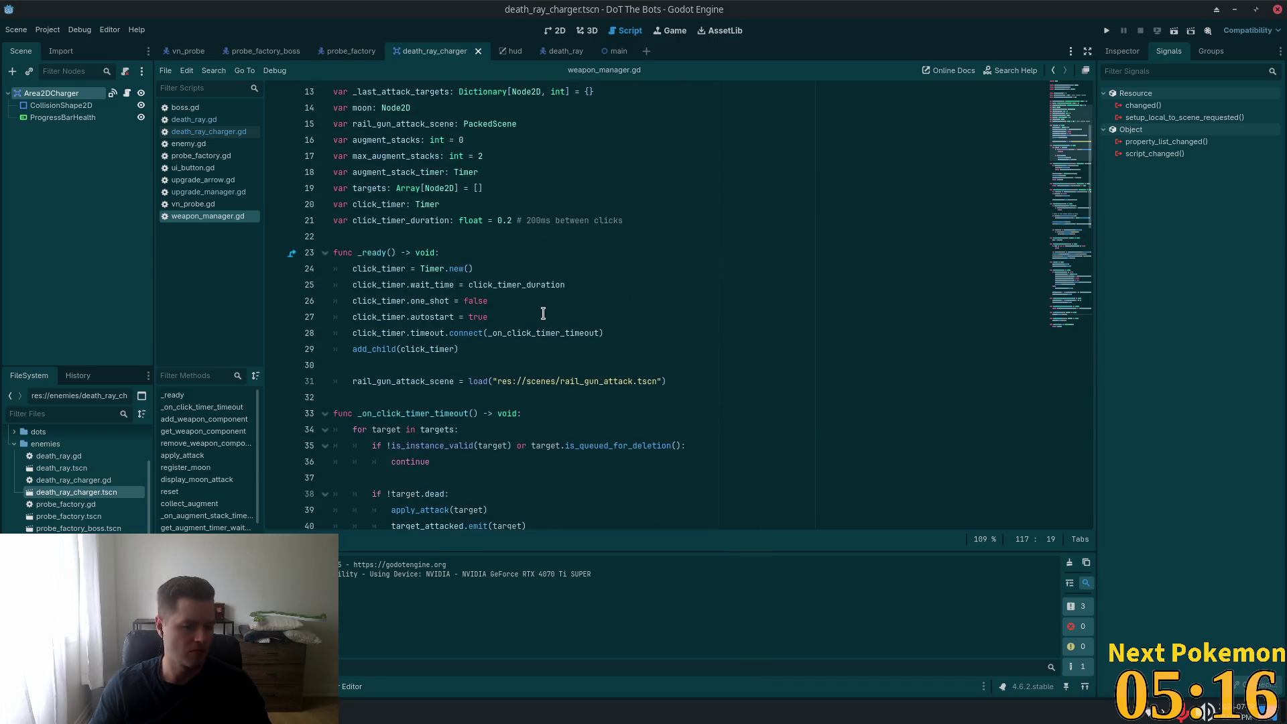
pyautogui.scroll(-5, 545, 325)
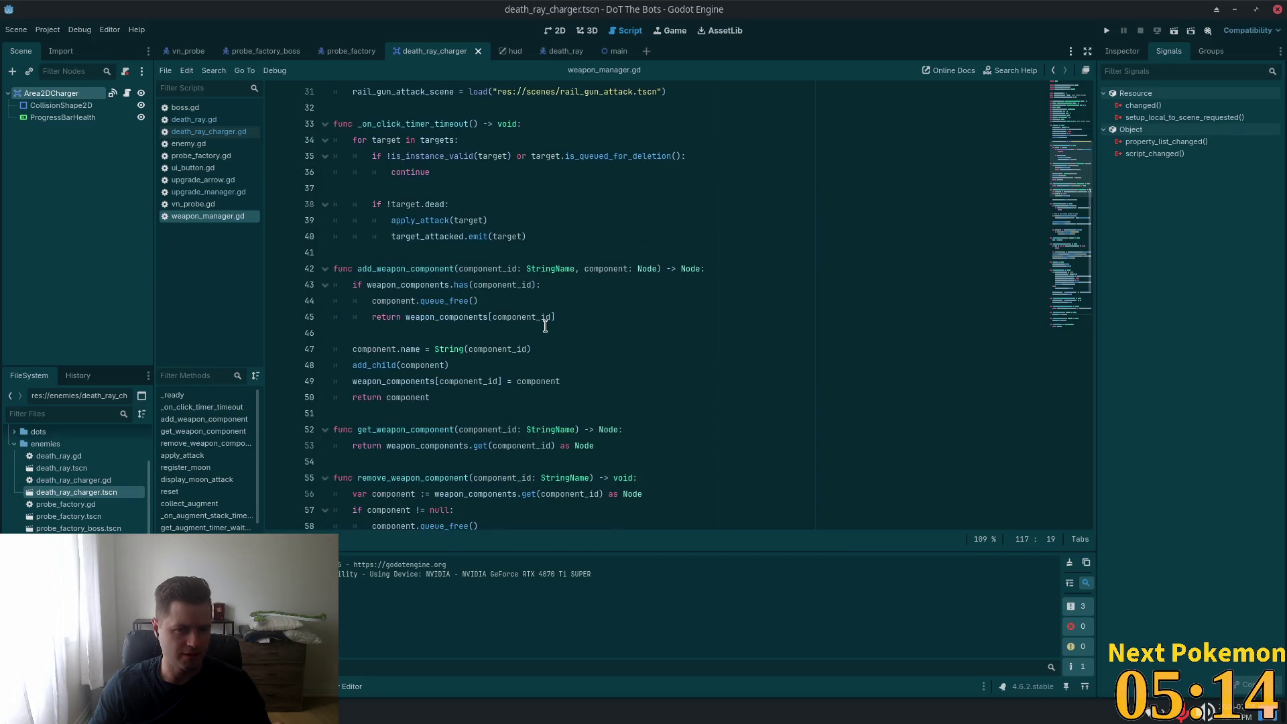
pyautogui.scroll(3, 543, 328)
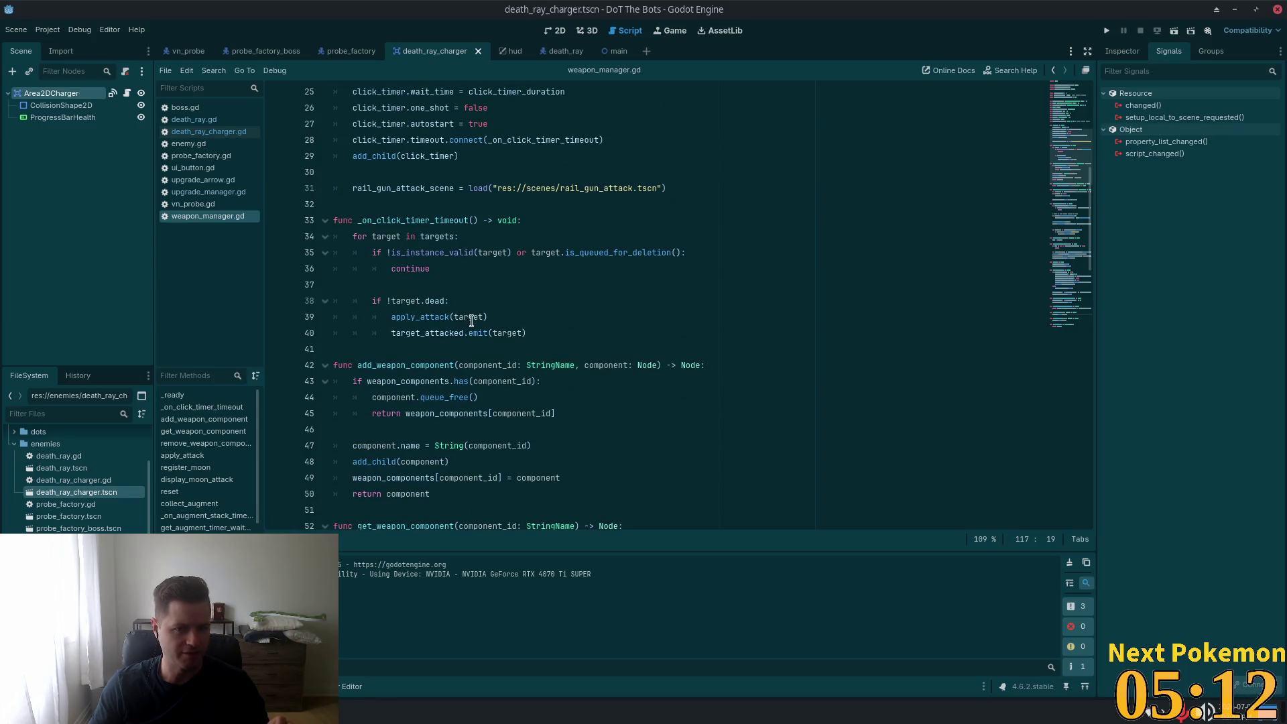
pyautogui.scroll(5, 604, 308)
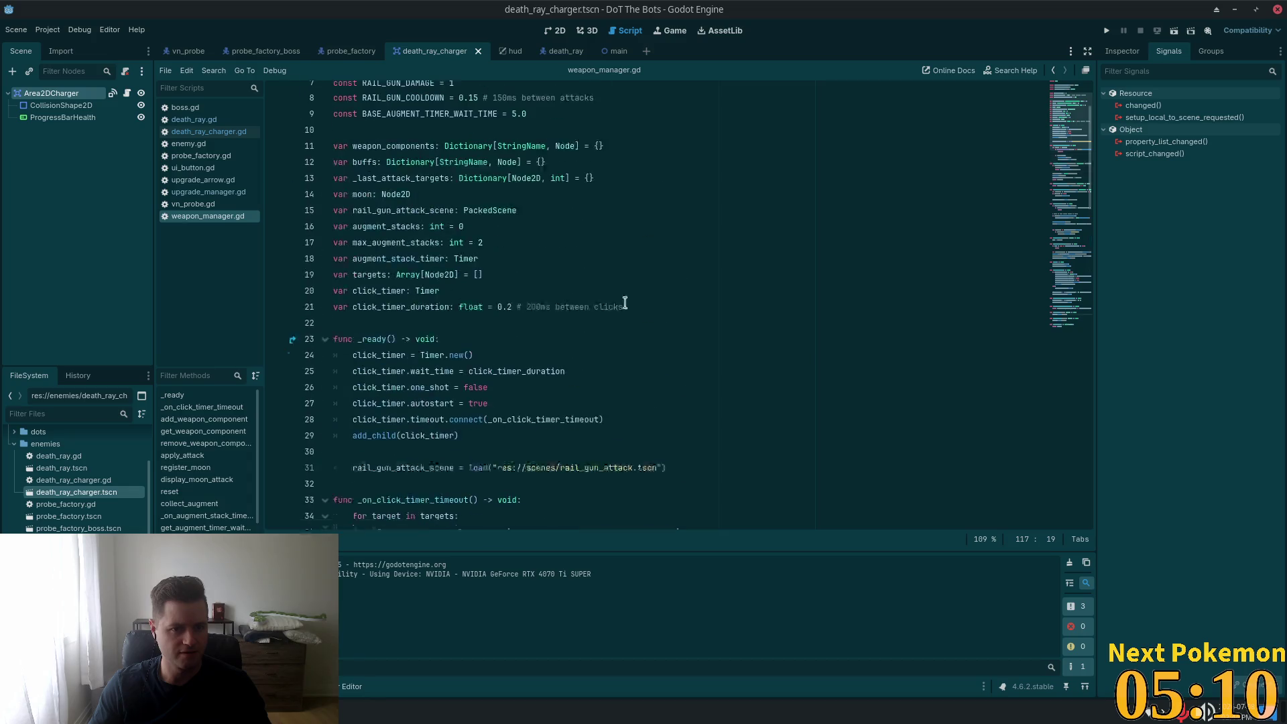
pyautogui.scroll(-8, 1082, 124)
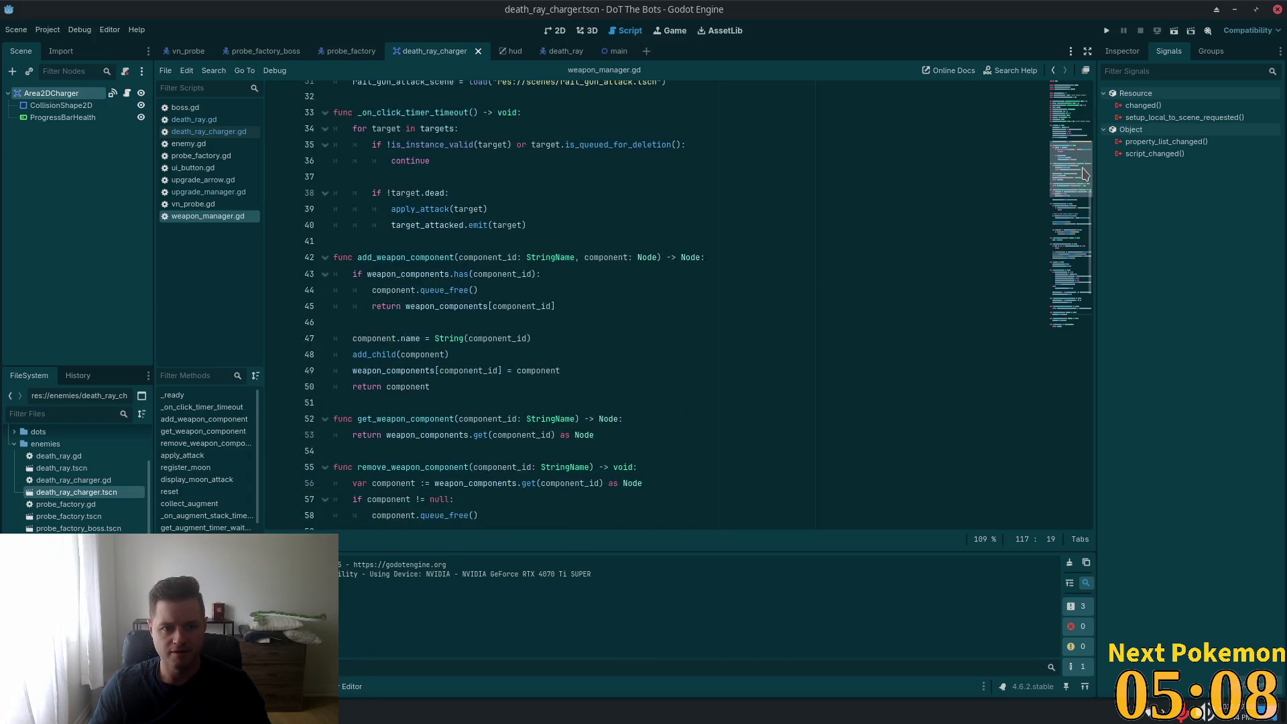
pyautogui.scroll(1, 881, 173)
# - Check the is_queued_for_deletion and target.dead lines, then return to death_ray_charger.gd
pyautogui.click(468, 188)
pyautogui.click(465, 220)
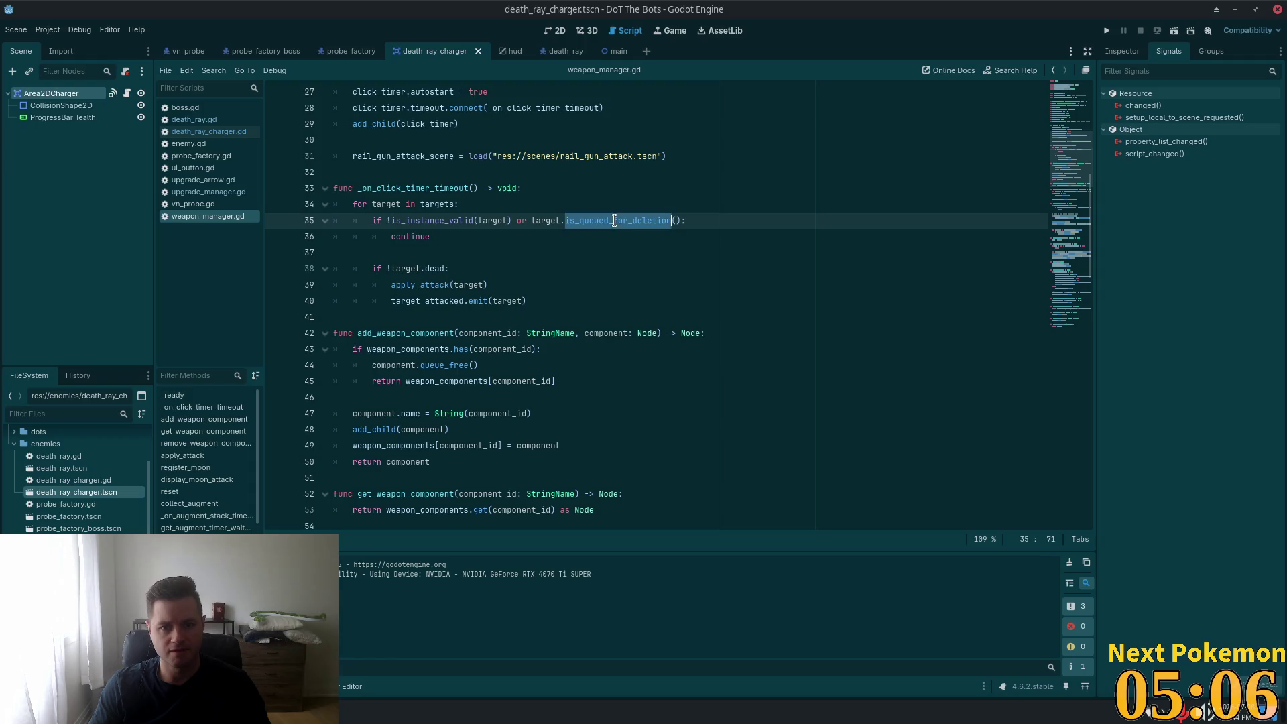
pyautogui.click(356, 234)
pyautogui.click(430, 269)
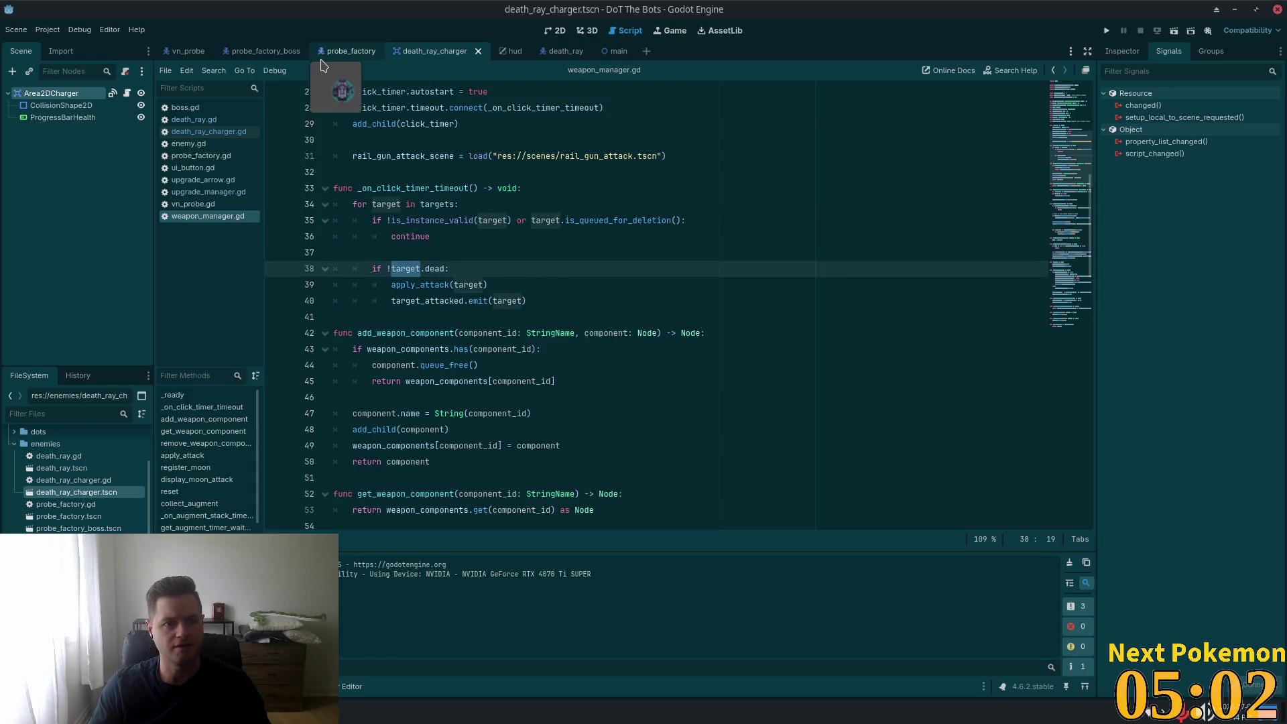
pyautogui.click(231, 132)
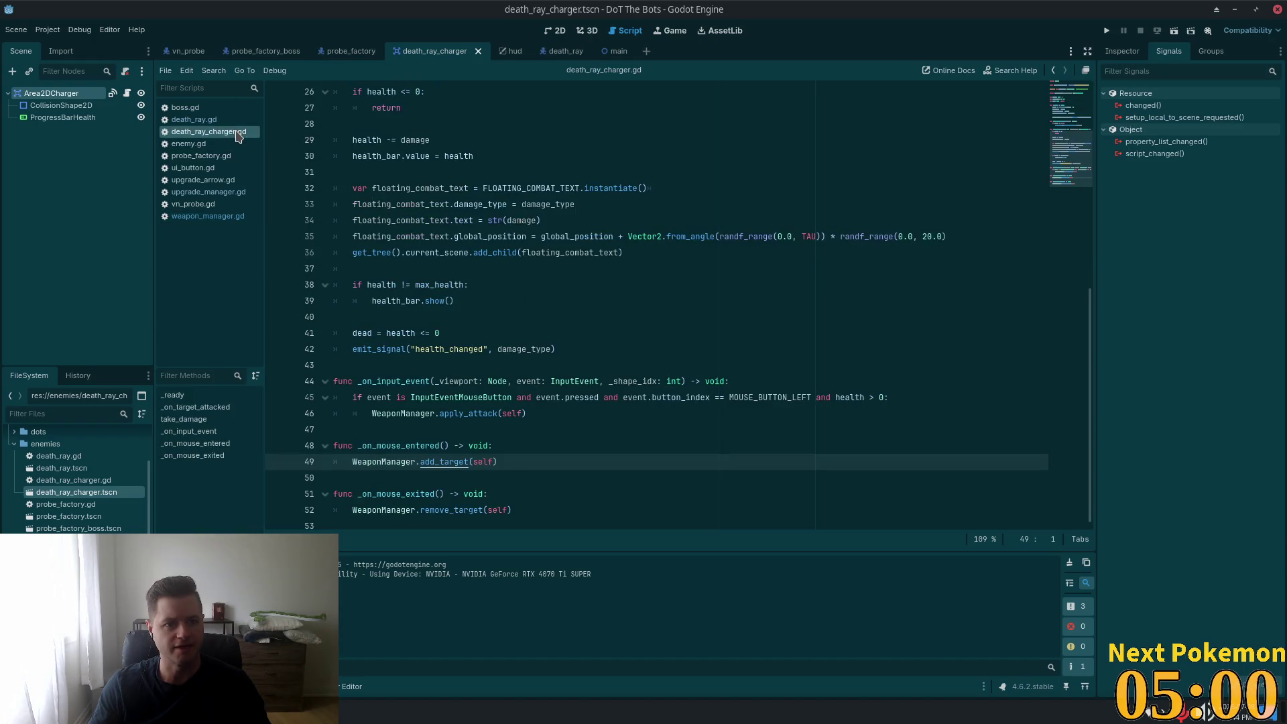
pyautogui.click(1084, 91)
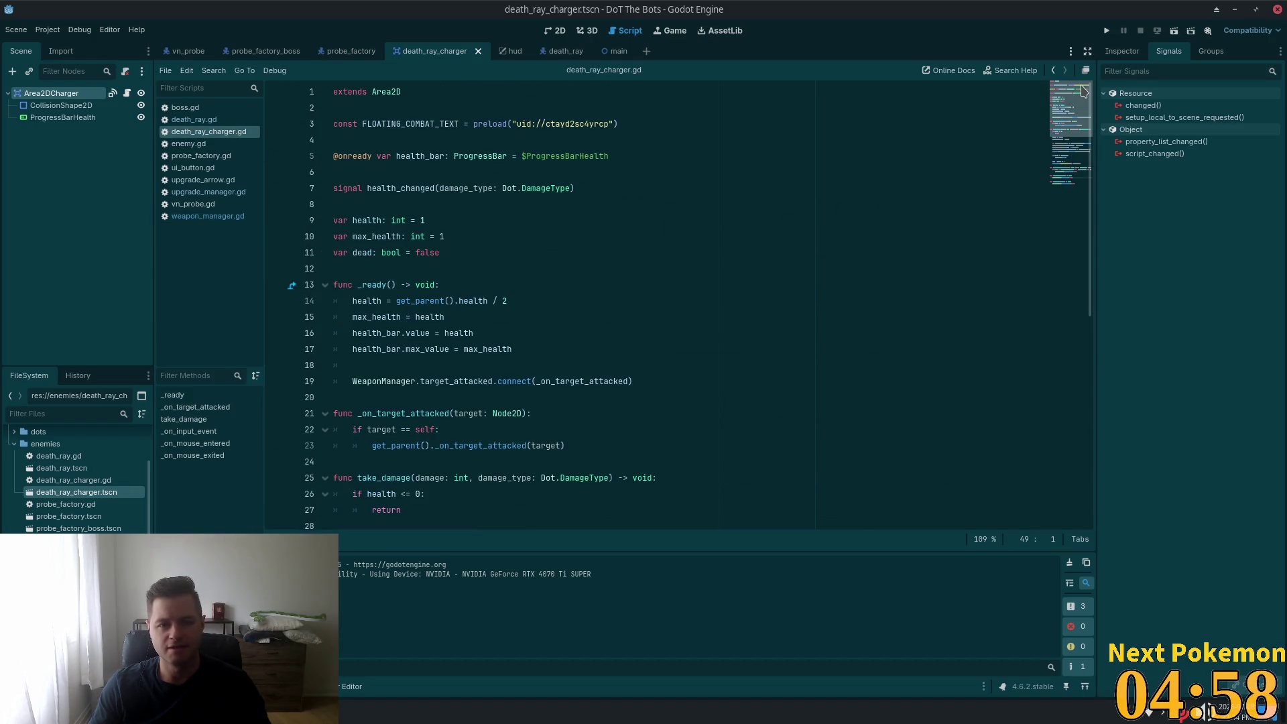
pyautogui.doubleClick(342, 252)
pyautogui.scroll(-7, 706, 221)
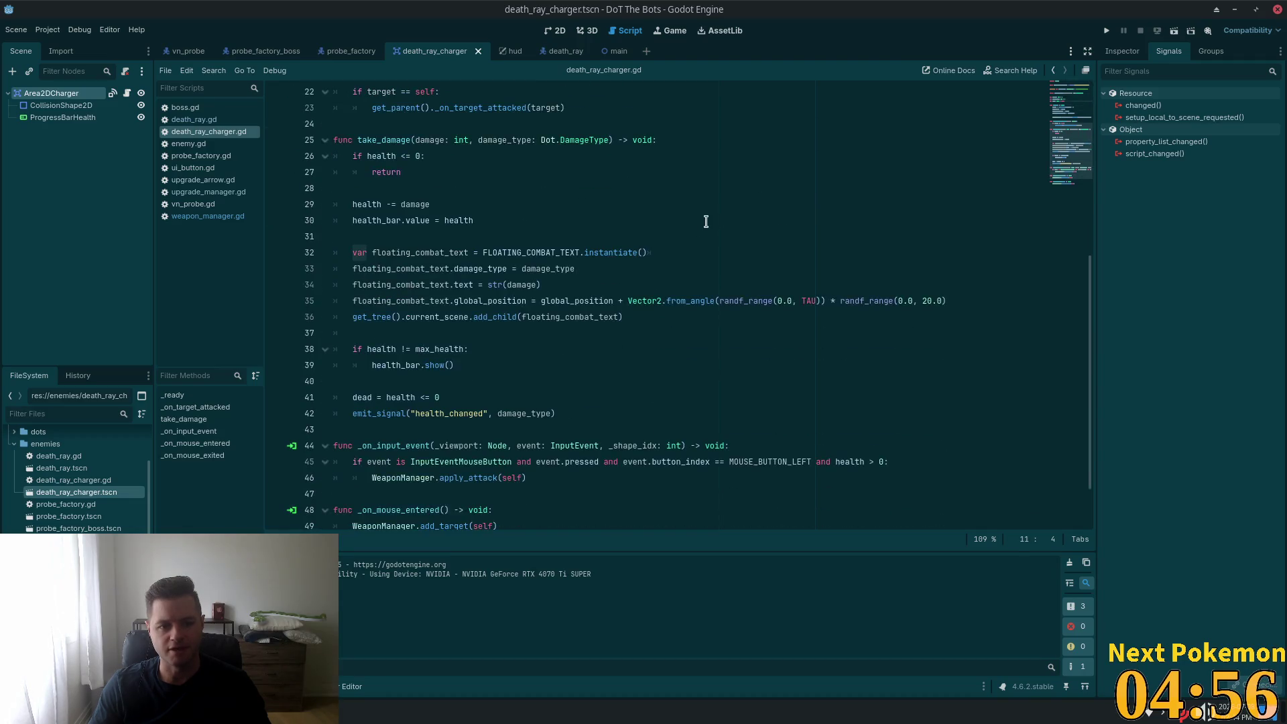
pyautogui.doubleClick(395, 397)
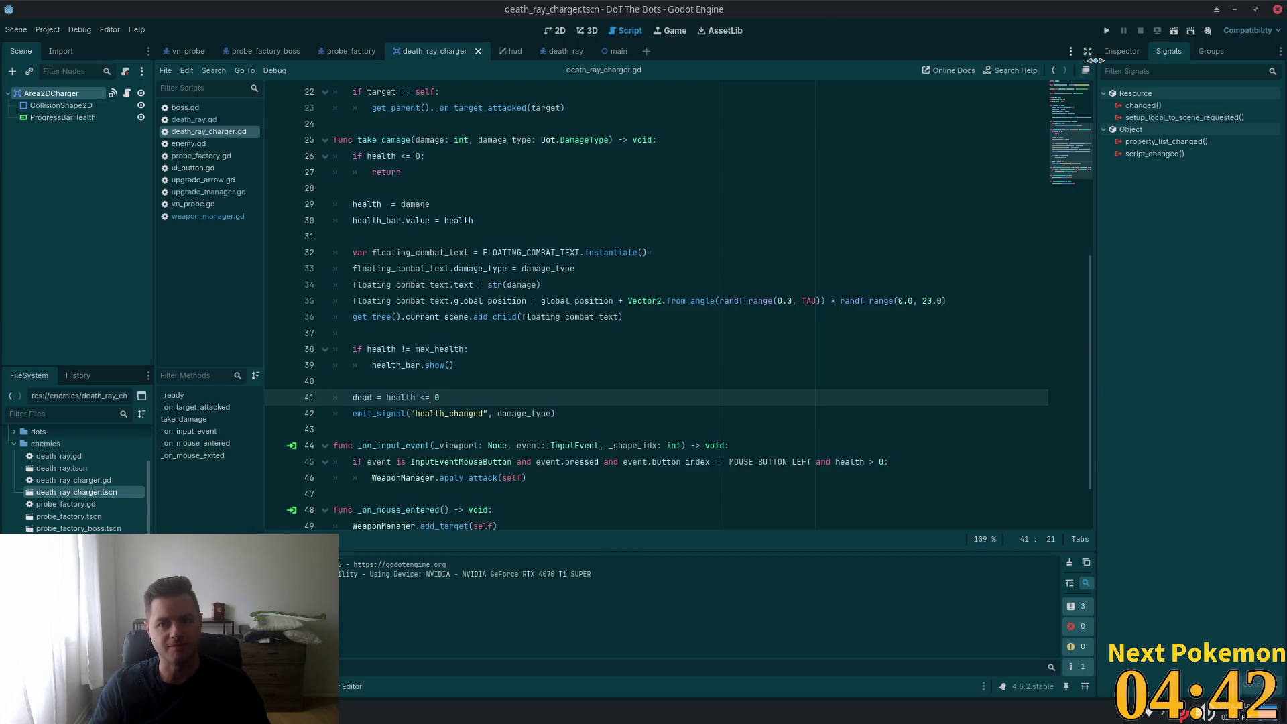
# - Launch the game, start playing, expand Main in the Remote tree, and pause the game
pyautogui.click(1107, 30)
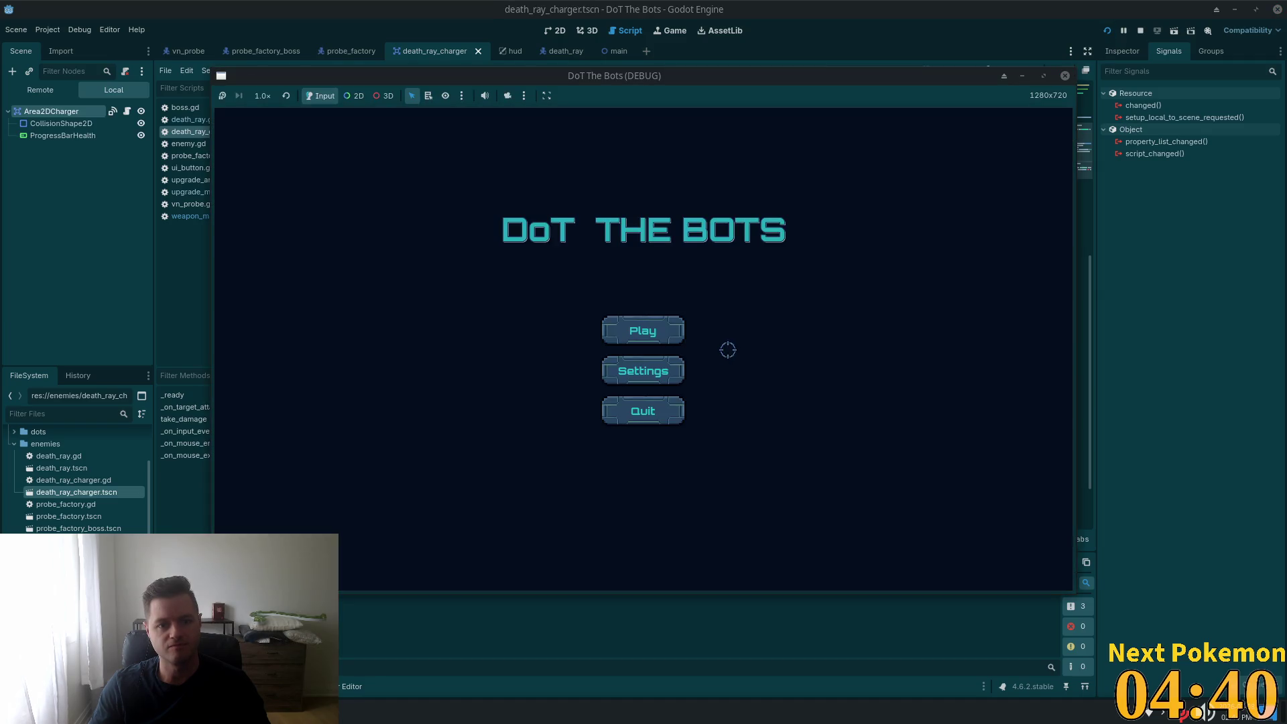
pyautogui.click(677, 339)
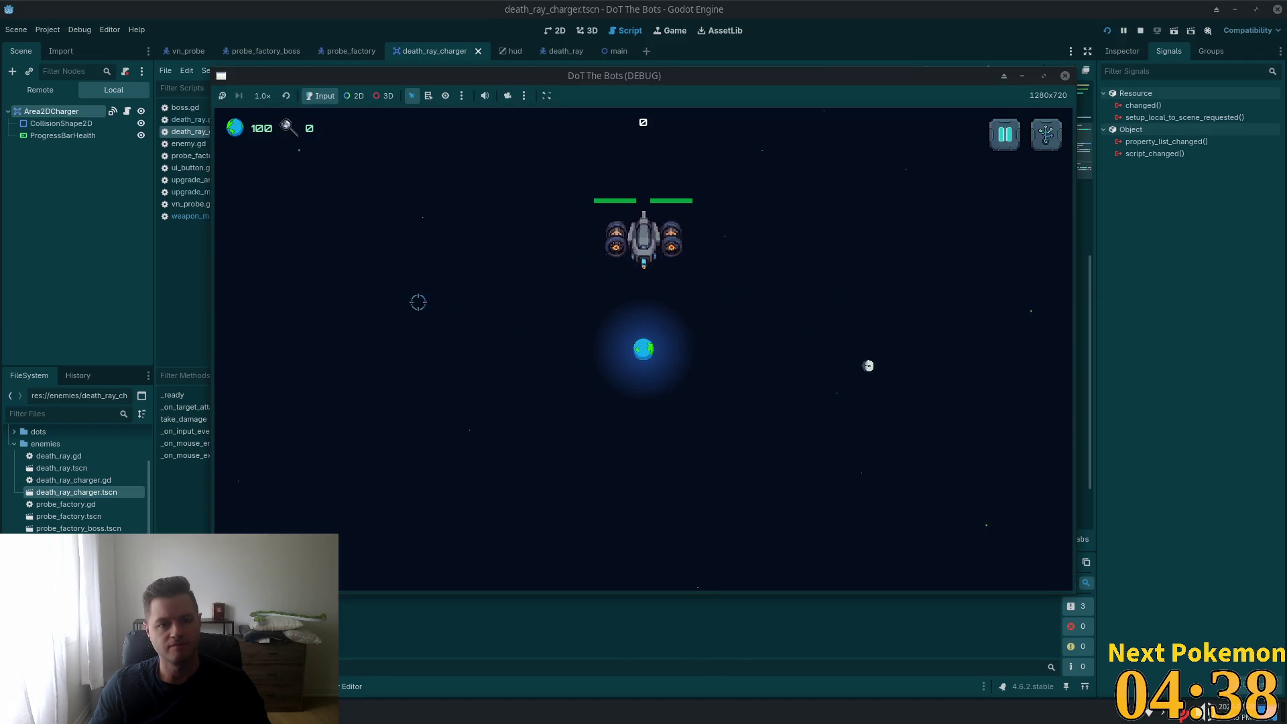
pyautogui.click(65, 96)
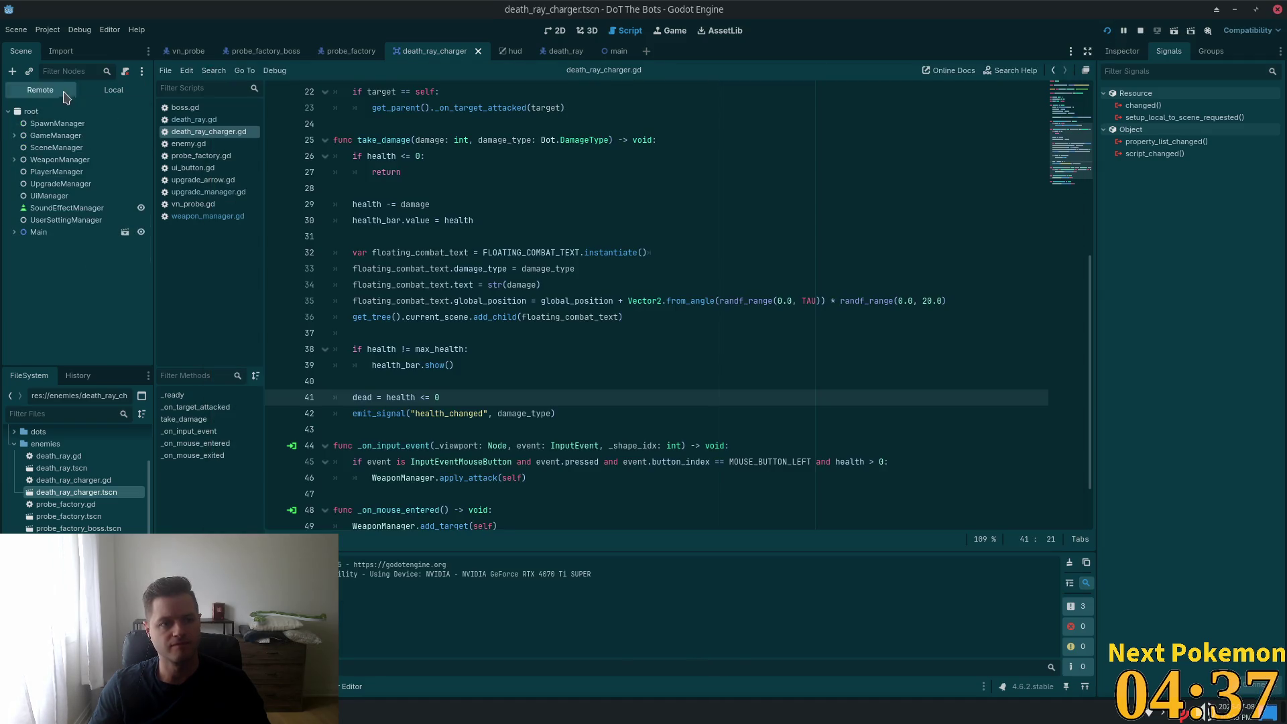
pyautogui.click(14, 232)
pyautogui.hotkey('alt', 'Tab')
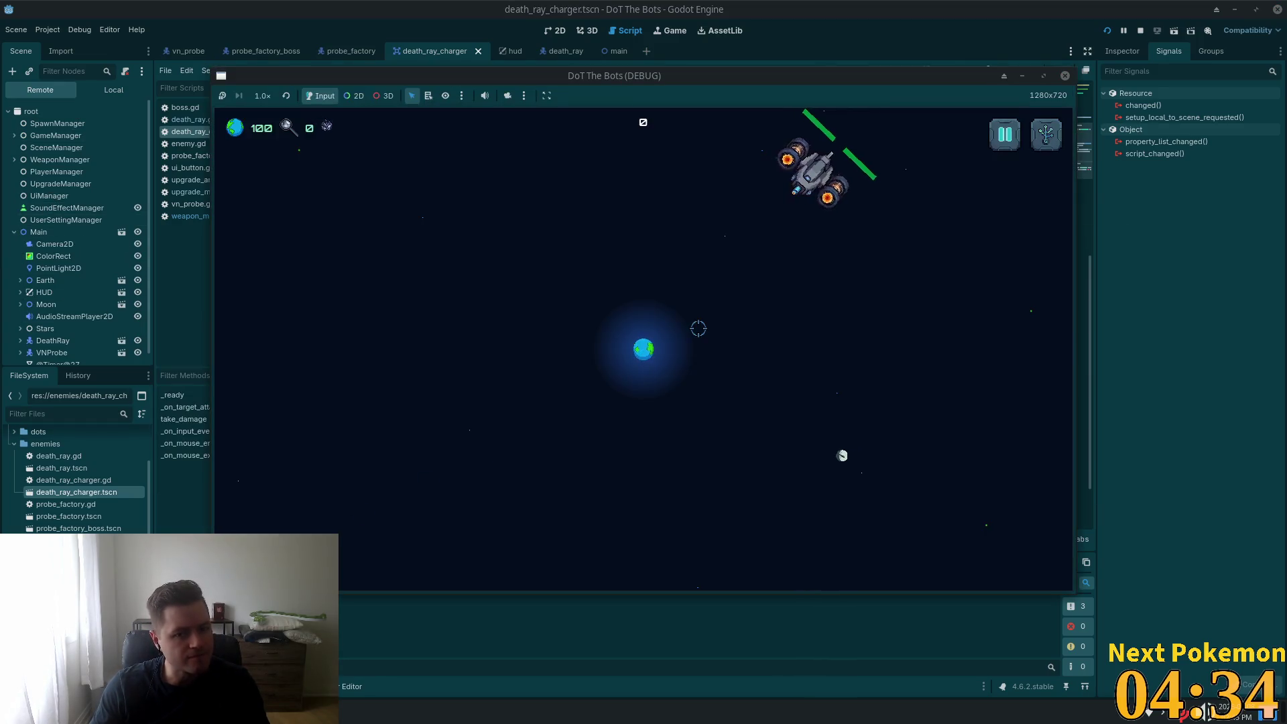
pyautogui.press('Escape')
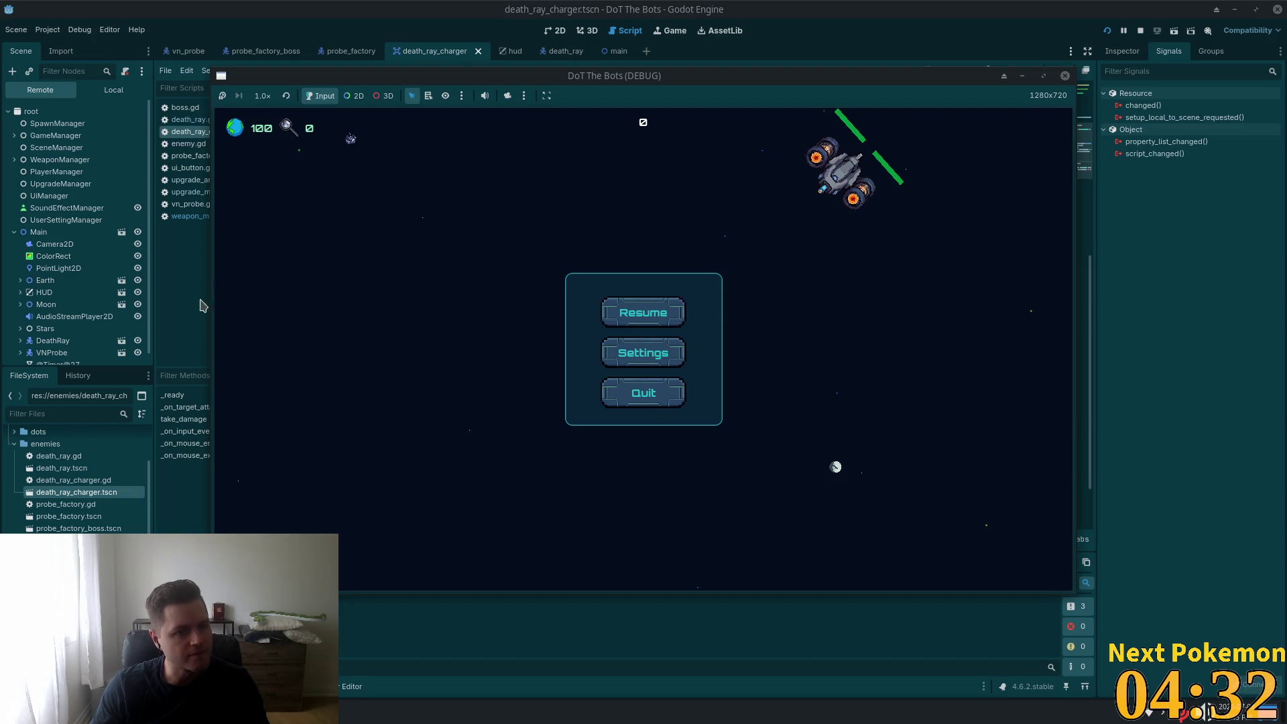
pyautogui.press('Escape')
pyautogui.press('Escape')
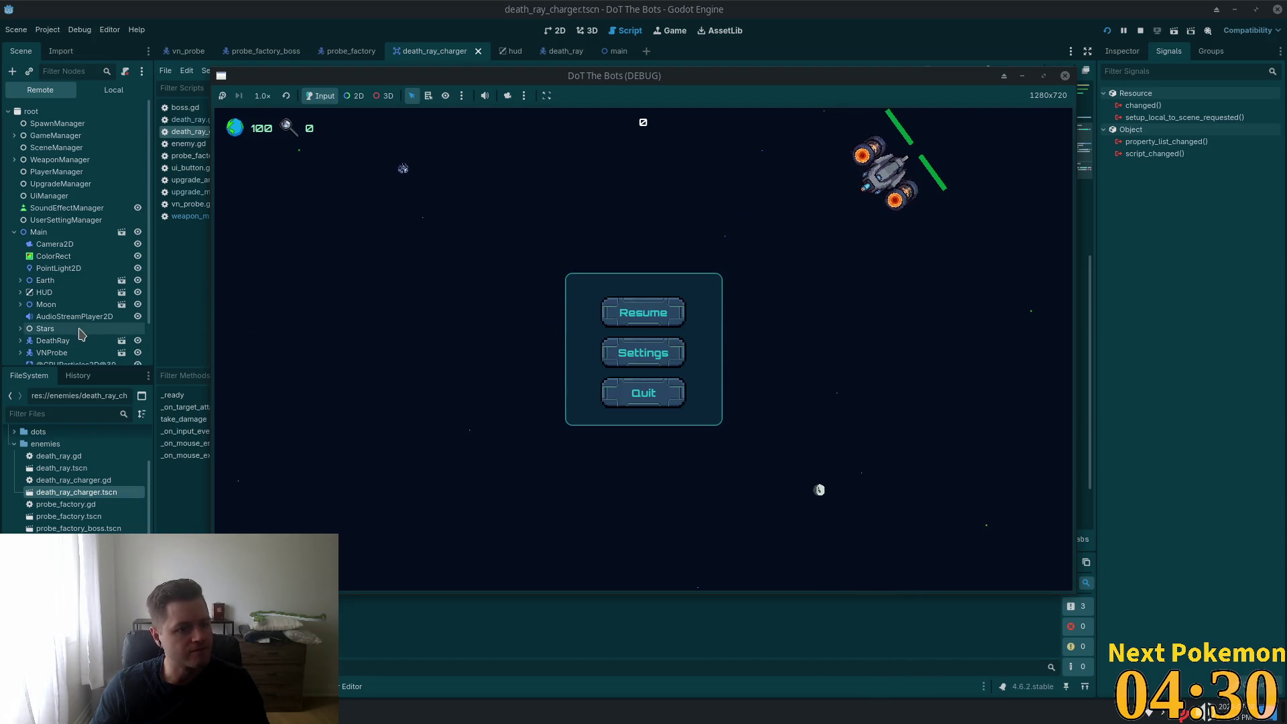
pyautogui.hotkey('alt', 'Tab')
# - Expand the live DeathRay node and browse its properties in the Inspector
pyautogui.scroll(-2, 65, 335)
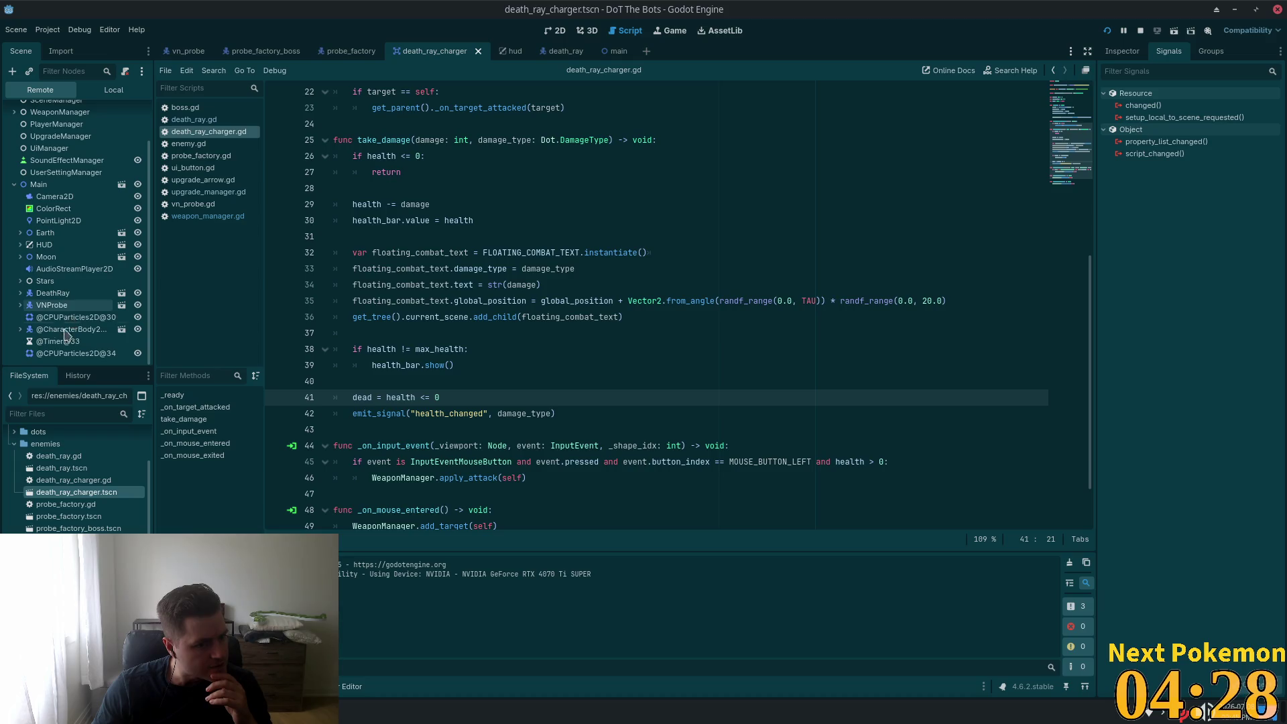
pyautogui.click(21, 294)
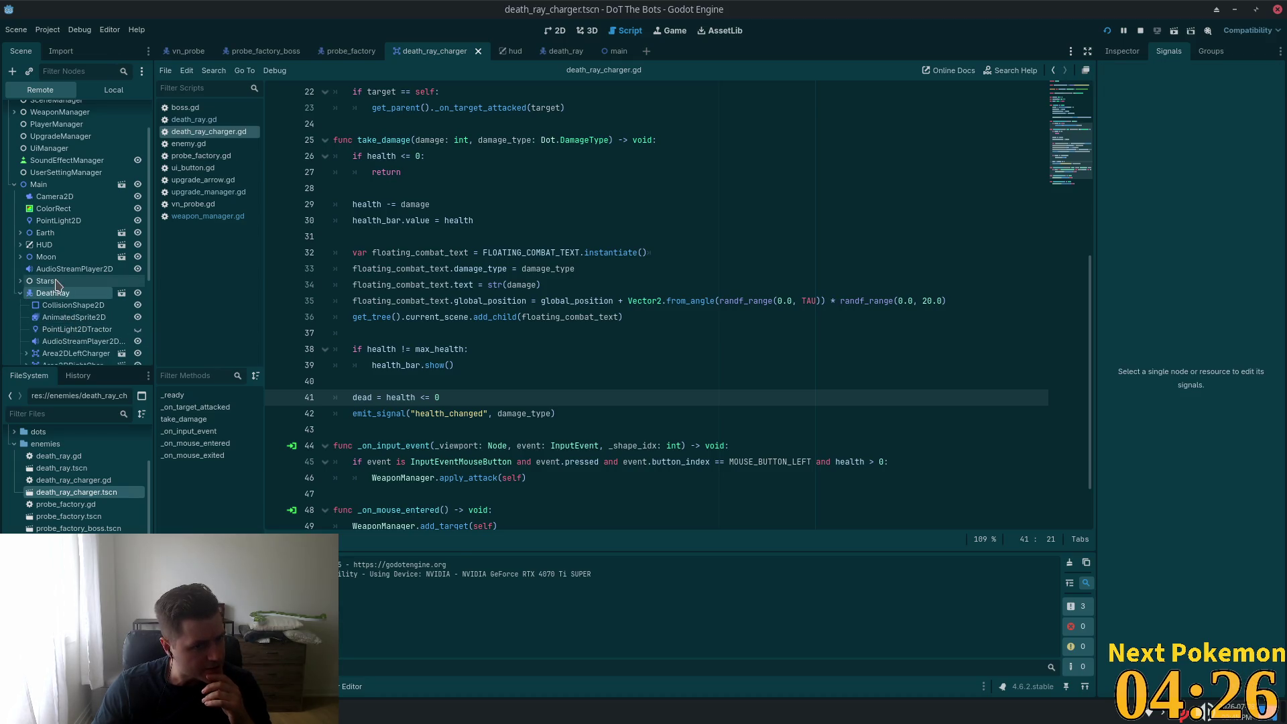
pyautogui.scroll(-2, 67, 288)
pyautogui.scroll(-3, 121, 308)
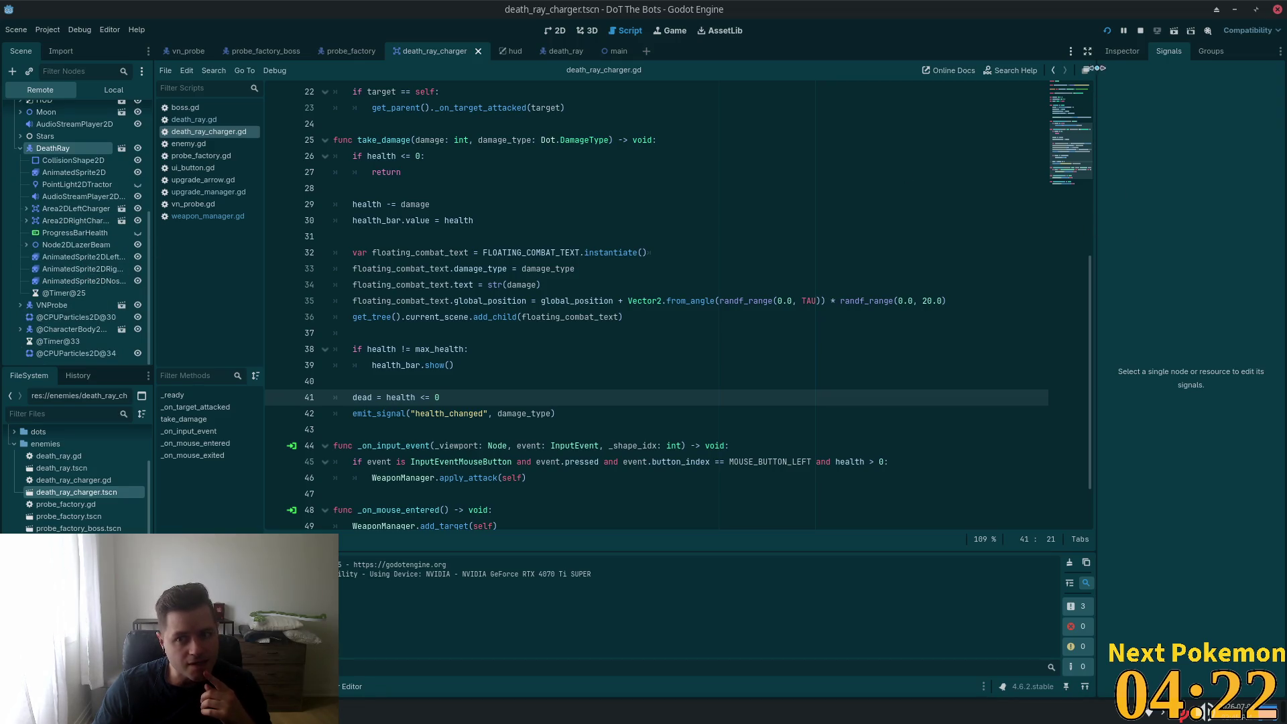
pyautogui.click(1123, 55)
pyautogui.scroll(-4, 1139, 231)
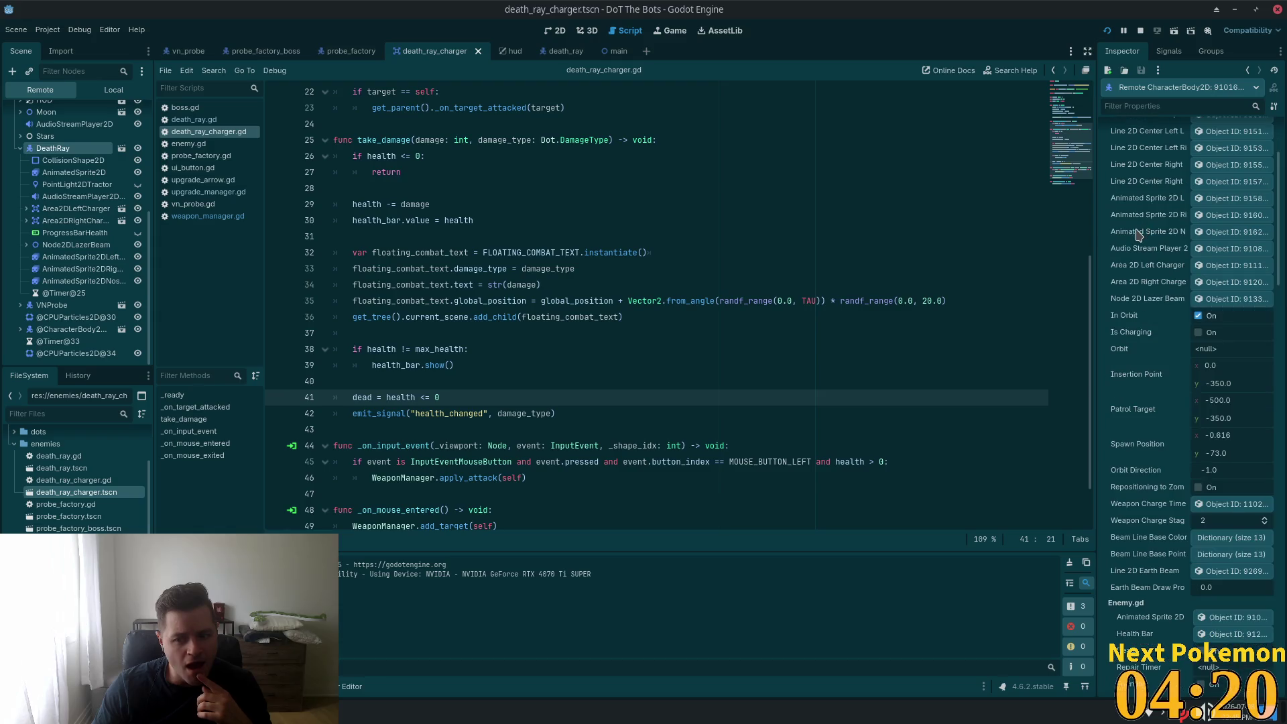
pyautogui.scroll(-4, 1138, 248)
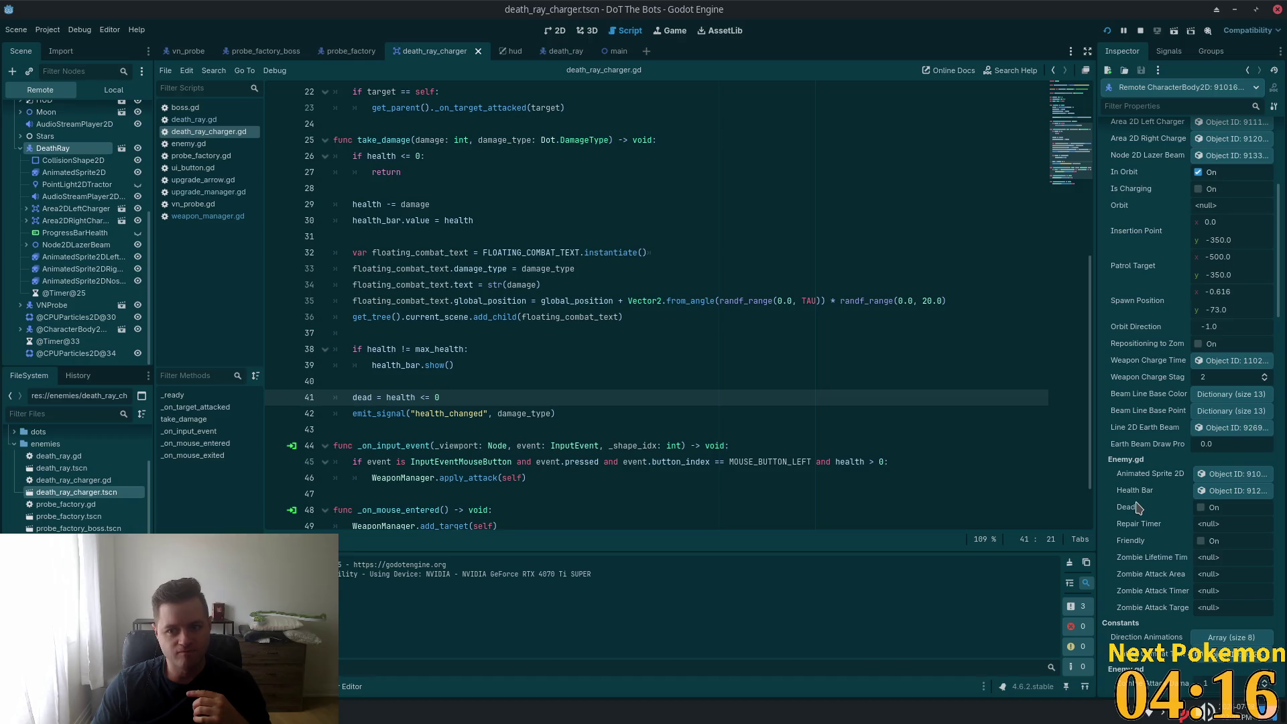
pyautogui.scroll(6, 1173, 493)
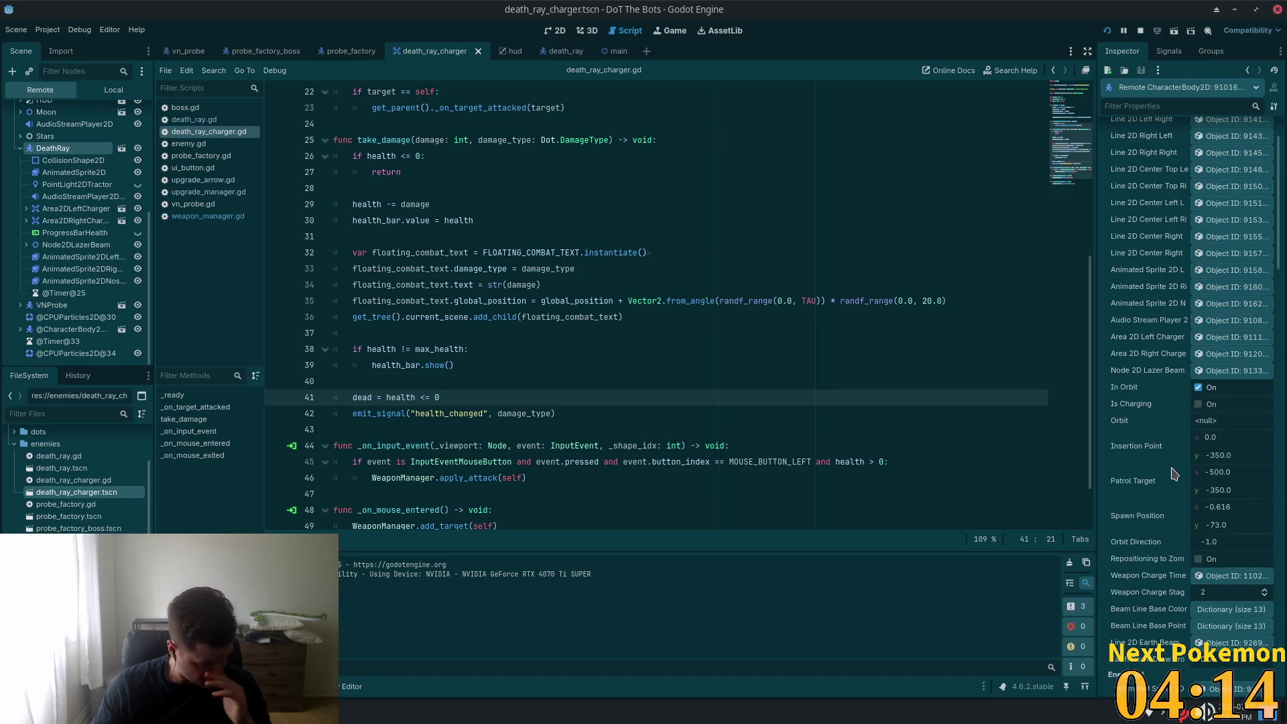
pyautogui.scroll(2, 1229, 471)
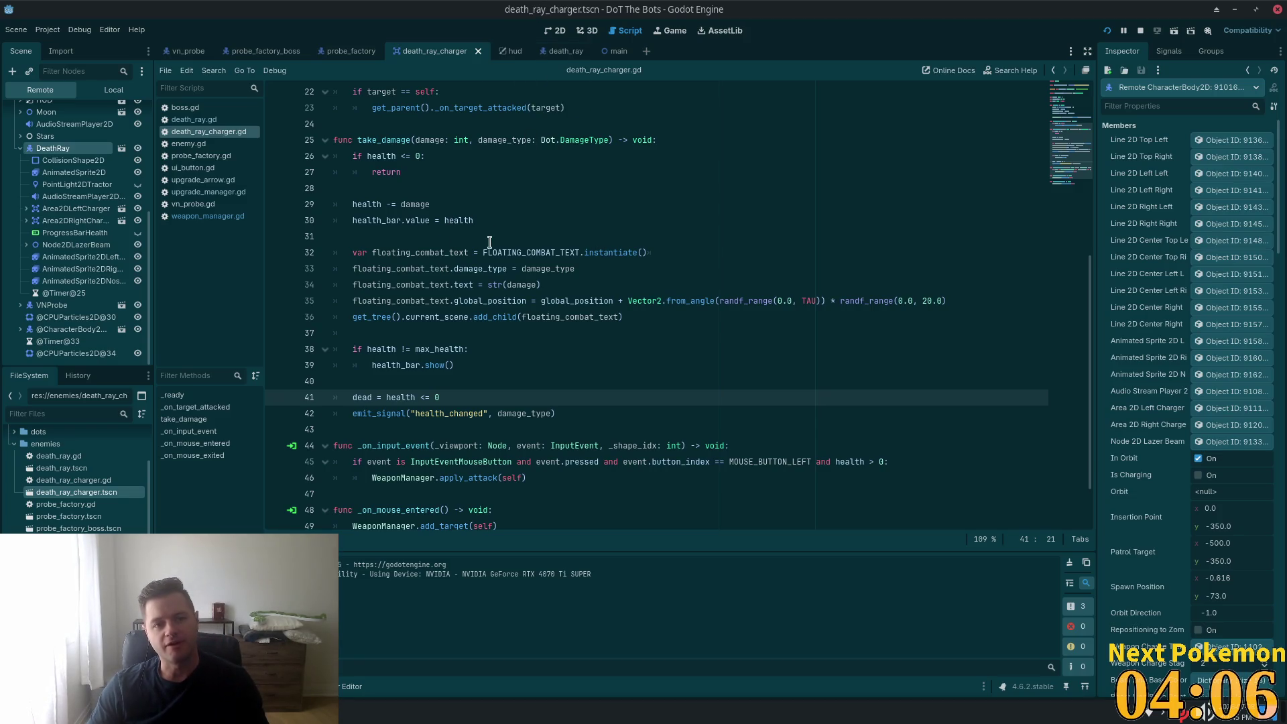
# - In Cursor, examine _on_target_attacked and the target_attacked signal in death_ray_charger.gd
pyautogui.hotkey('alt', 'Tab')
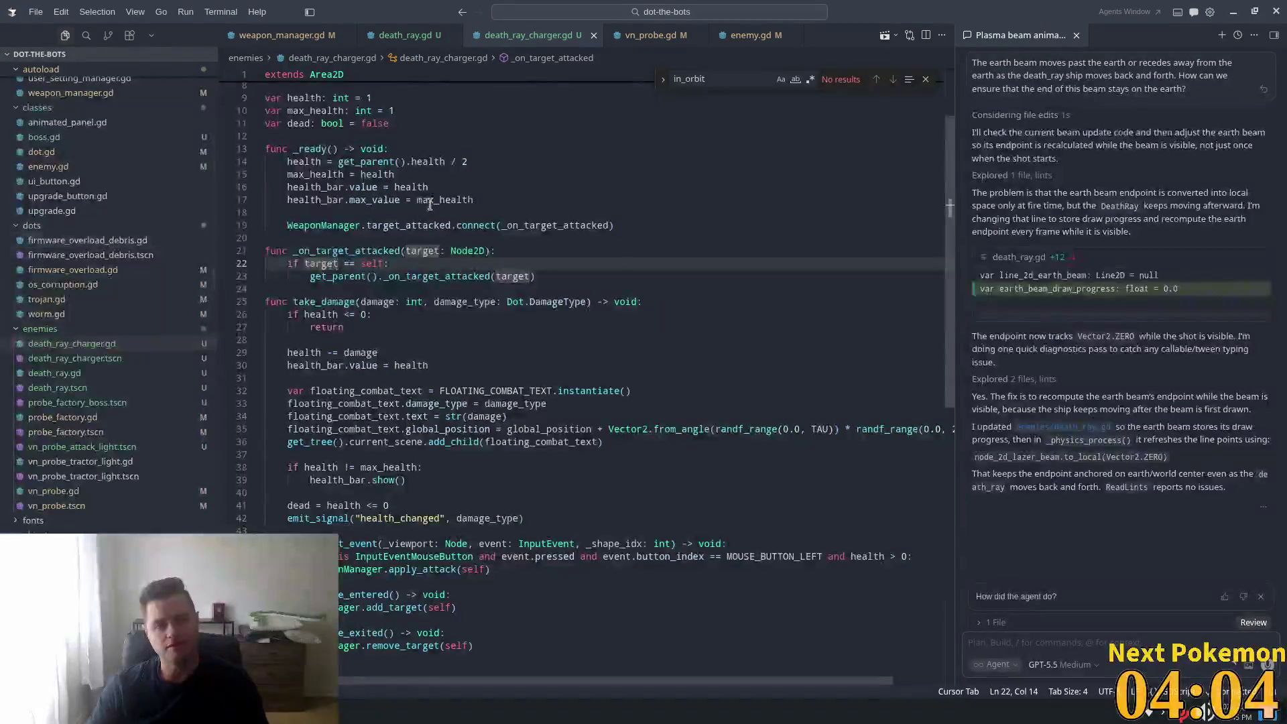
pyautogui.click(509, 289)
pyautogui.doubleClick(436, 276)
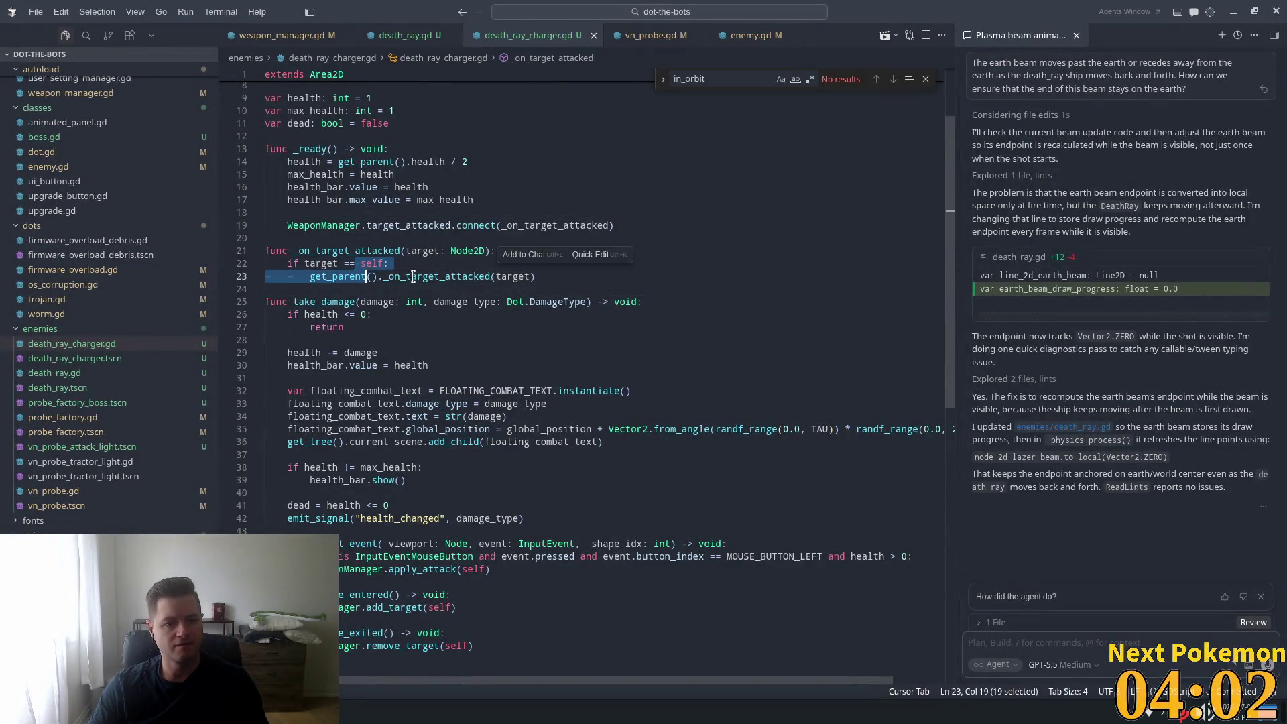
pyautogui.doubleClick(354, 250)
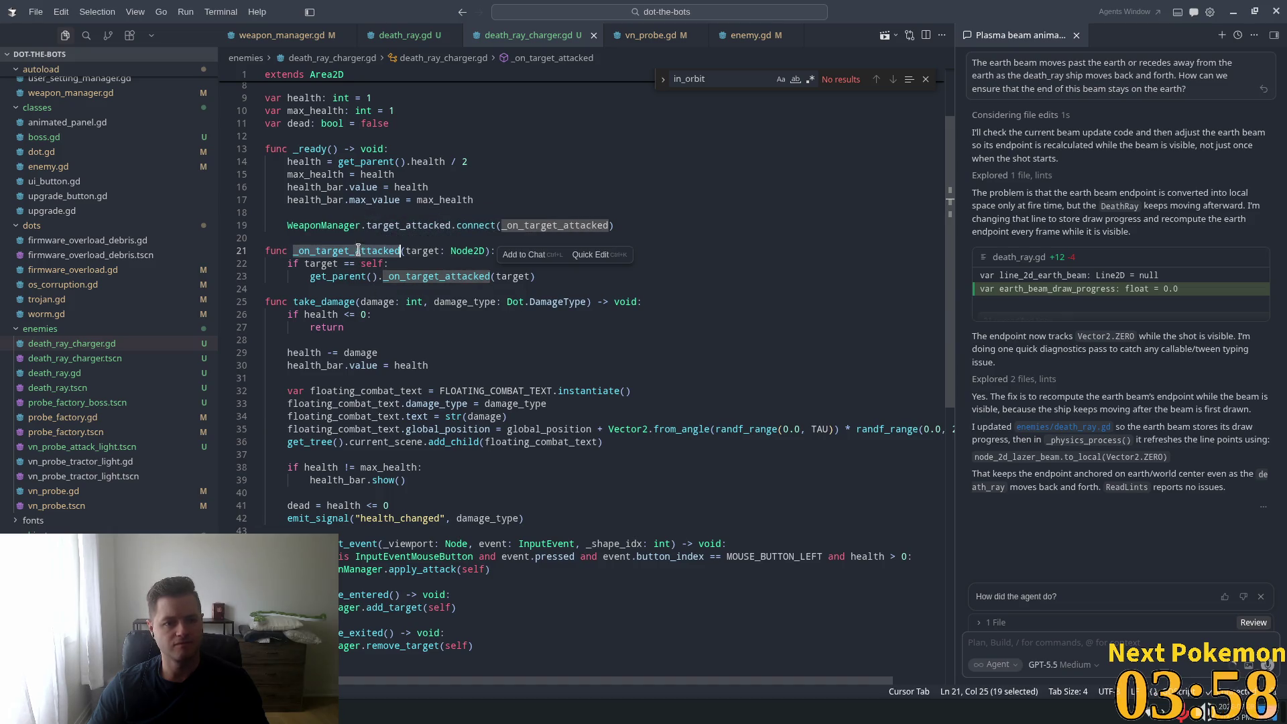
pyautogui.scroll(1, 518, 270)
pyautogui.doubleClick(415, 258)
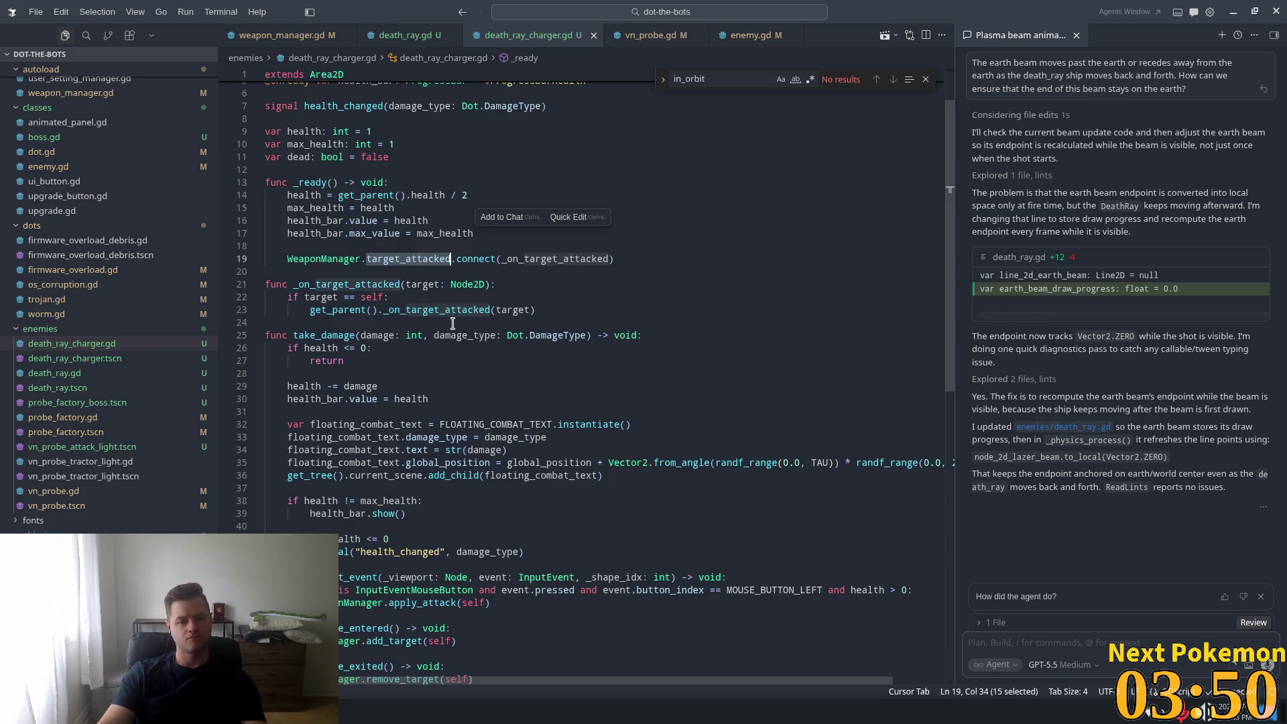
pyautogui.doubleClick(370, 296)
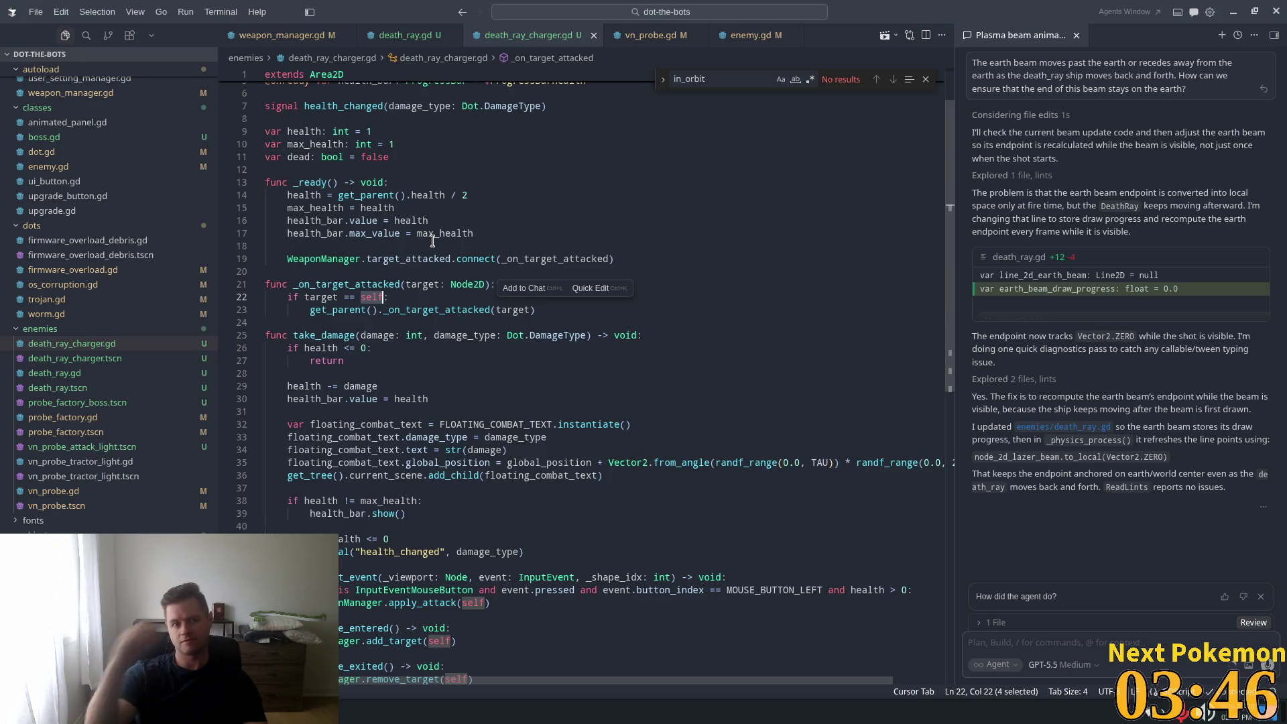
# - In weapon_manager.gd, review the dead check, apply_attack call and target_attacked emit on lines 38–40
pyautogui.click(303, 34)
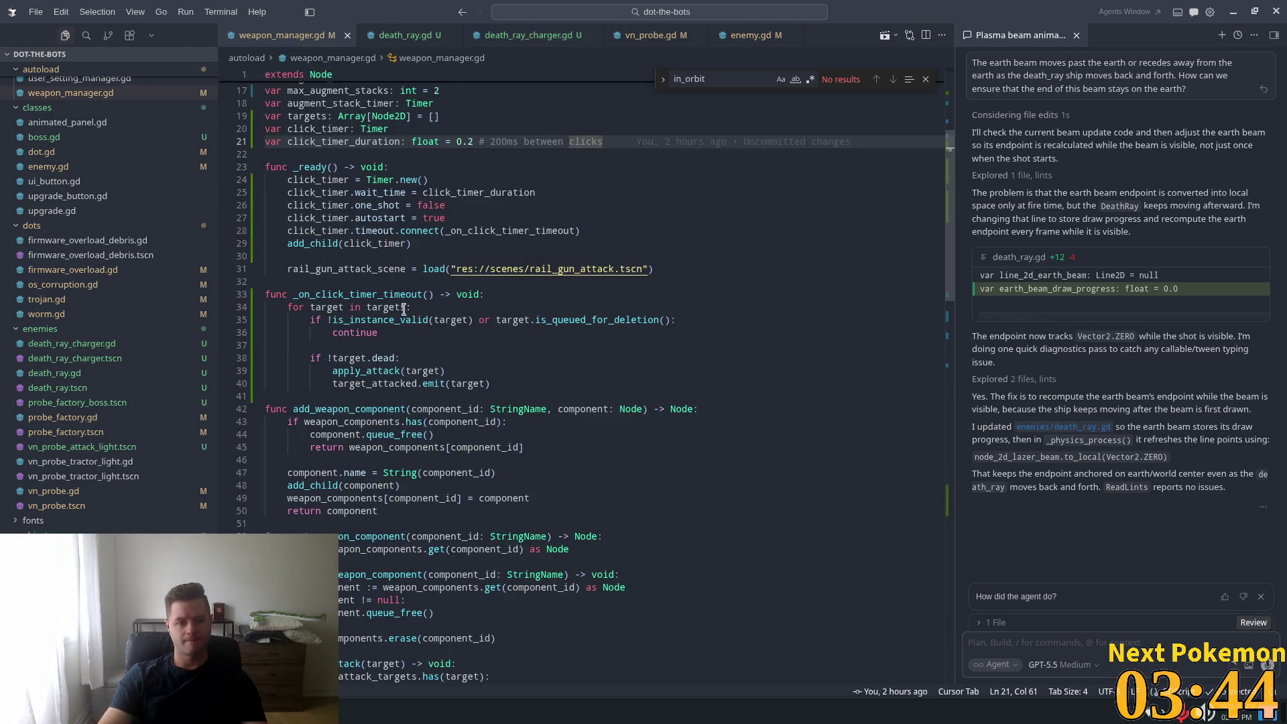
pyautogui.click(372, 319)
pyautogui.press('Down')
pyautogui.press('Down')
pyautogui.press('Down')
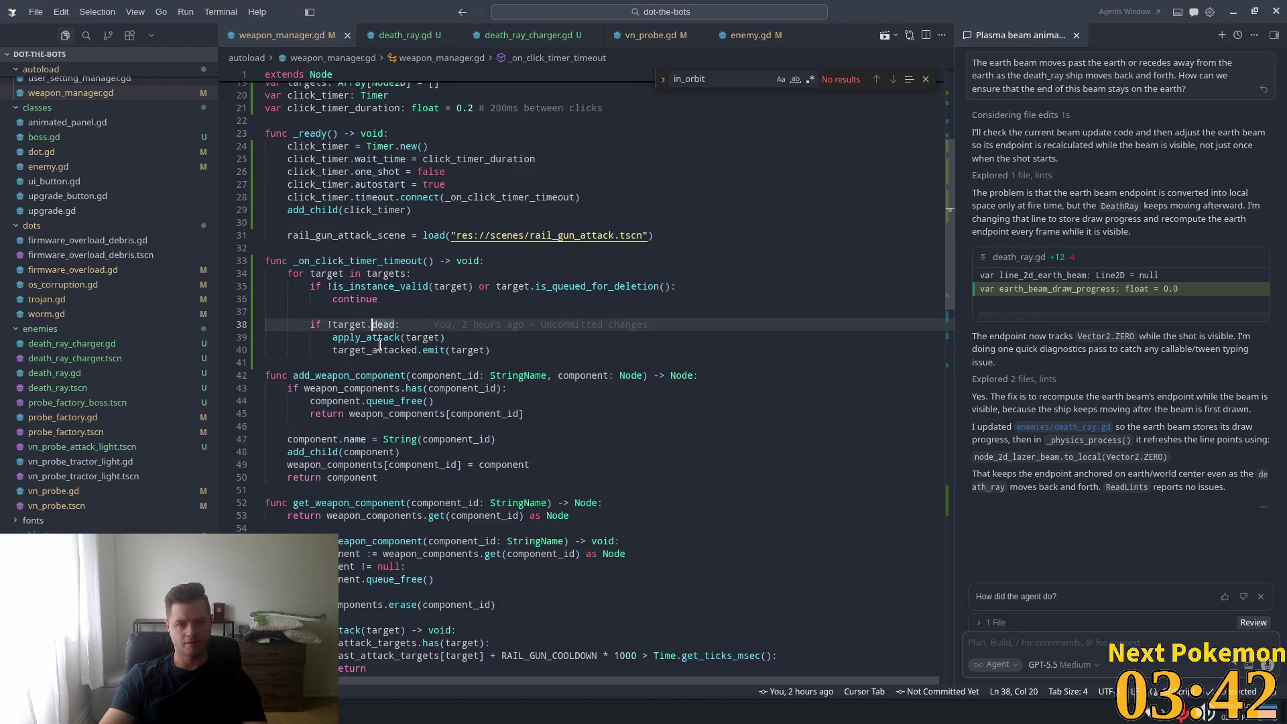
pyautogui.click(380, 341)
pyautogui.click(394, 350)
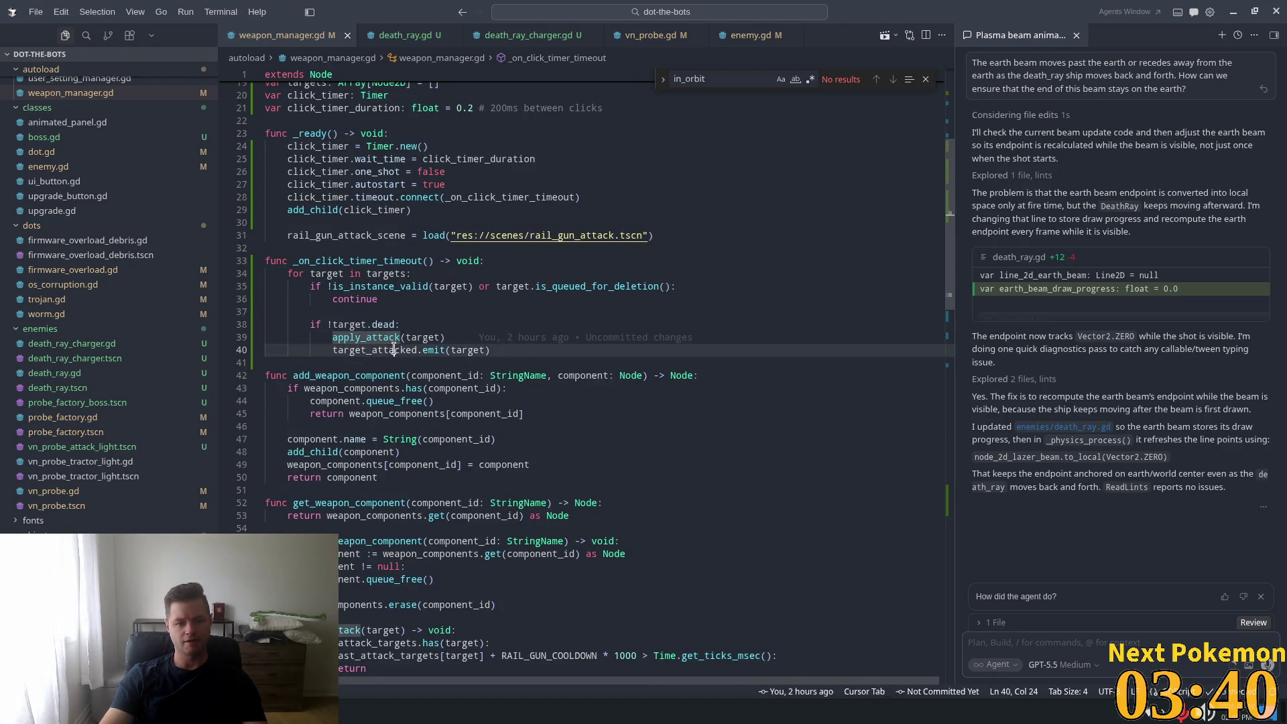
pyautogui.doubleClick(394, 350)
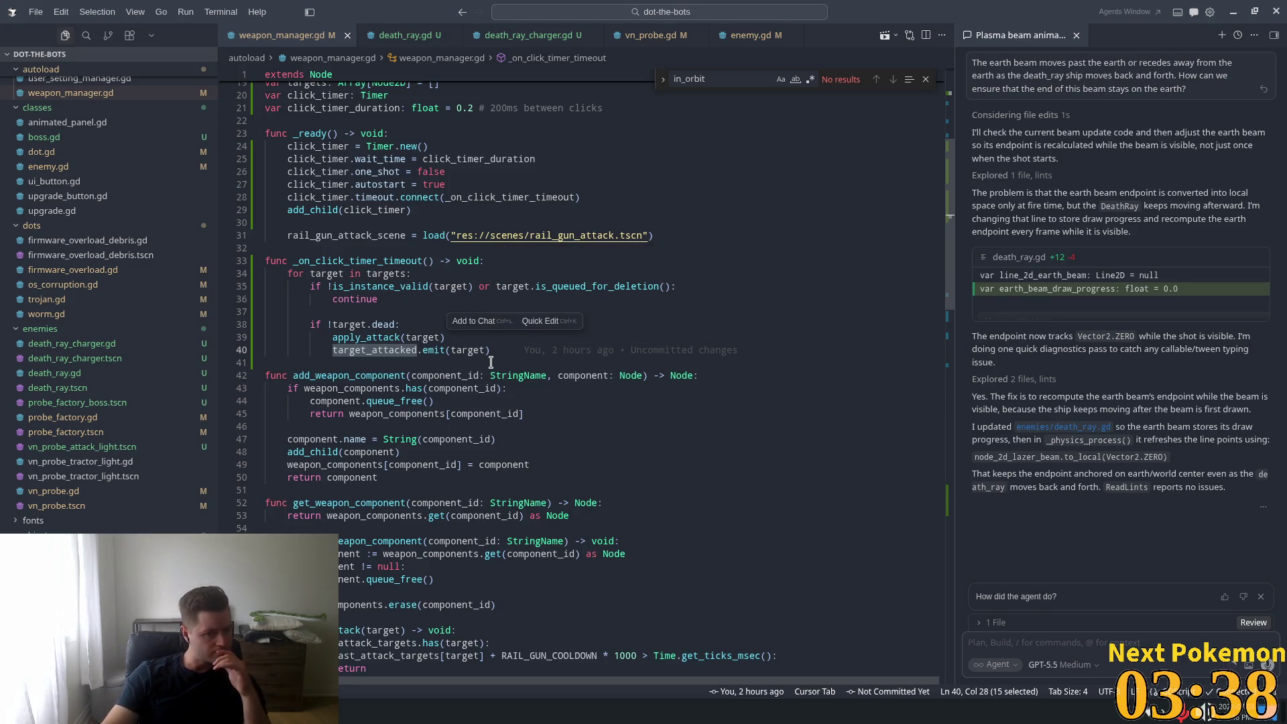
pyautogui.doubleClick(376, 337)
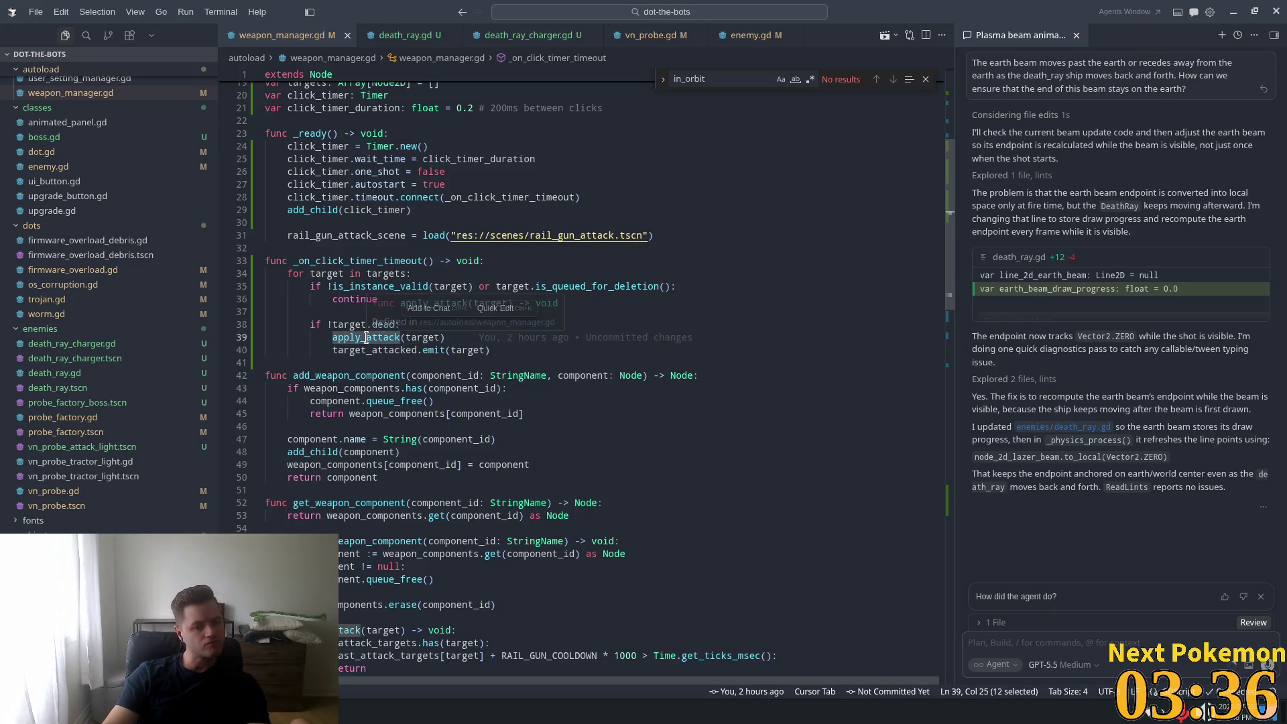
# - Review the freed-target comment, the apply_to call and _last_attack_targets uses on lines 64–76
pyautogui.scroll(-4, 399, 337)
pyautogui.scroll(-2, 399, 337)
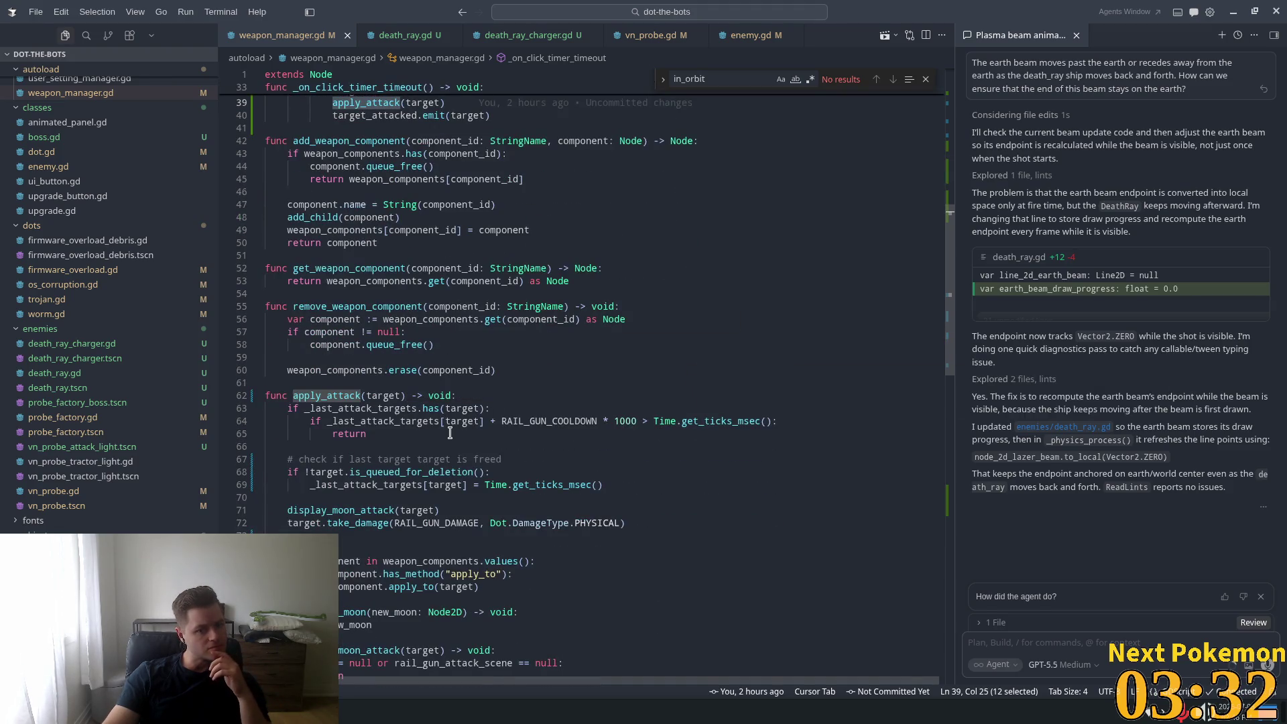
pyautogui.click(371, 464)
pyautogui.scroll(-3, 400, 474)
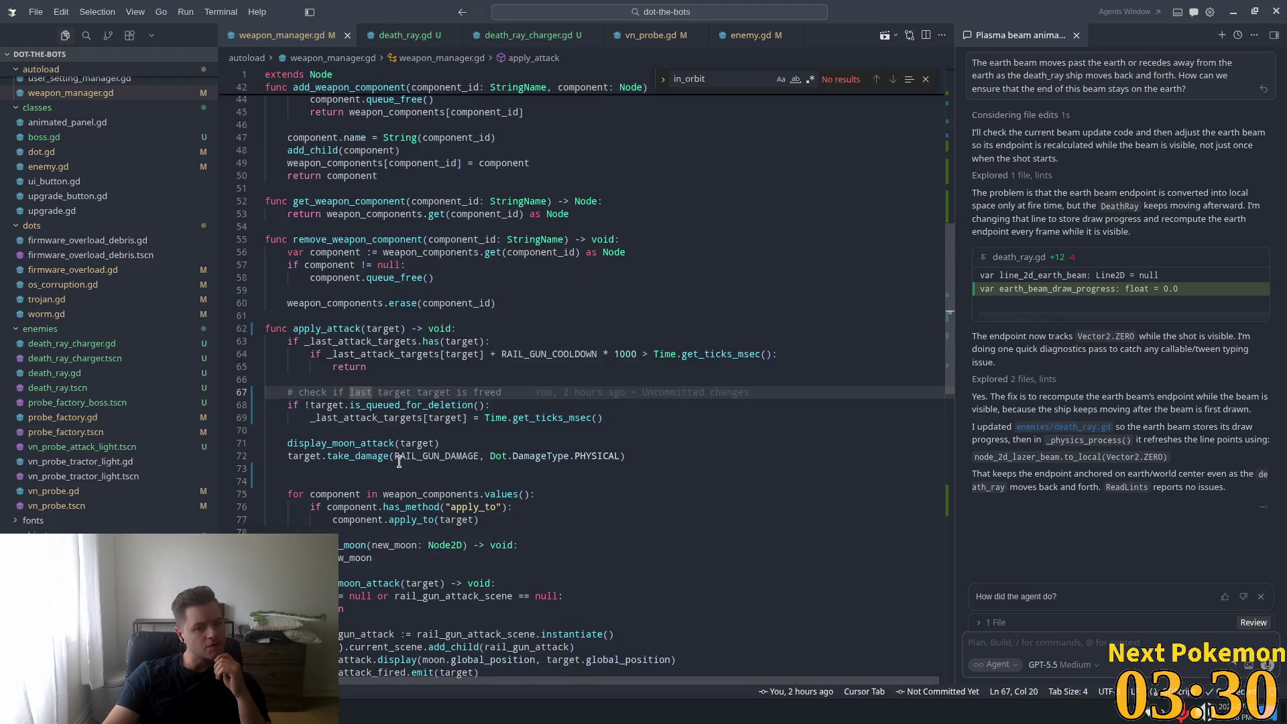
pyautogui.click(456, 441)
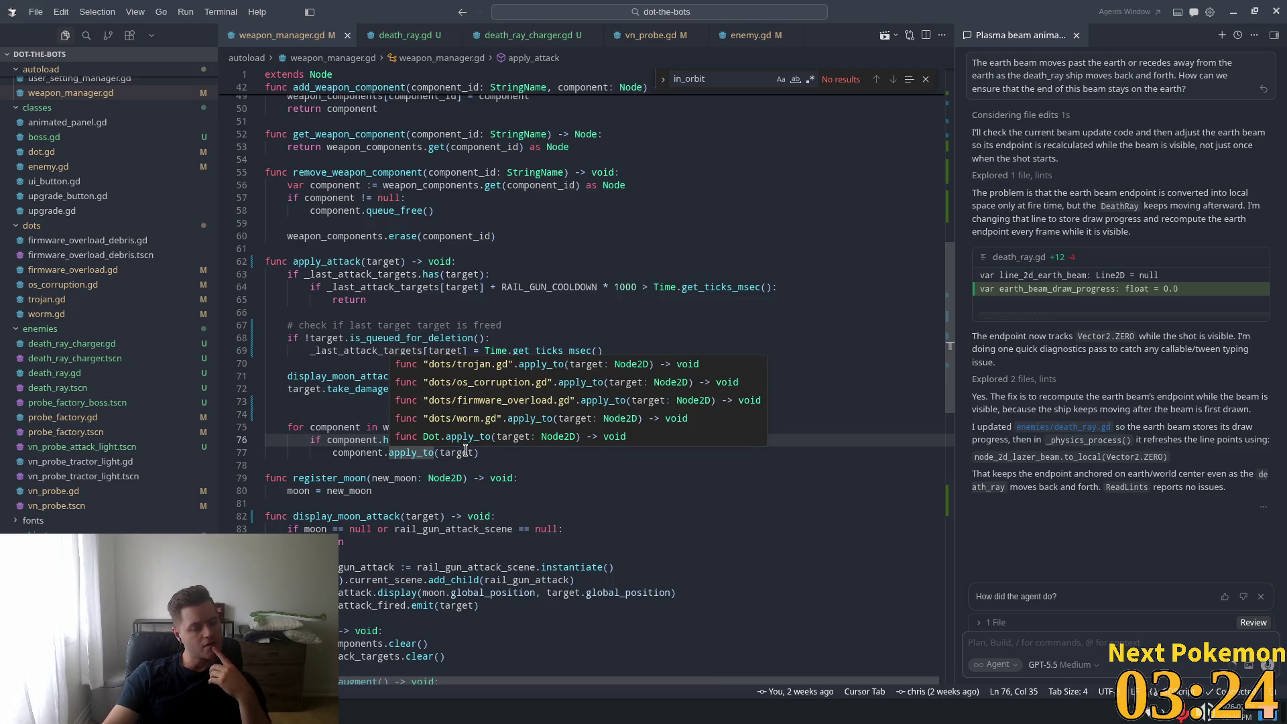
pyautogui.scroll(10, 483, 237)
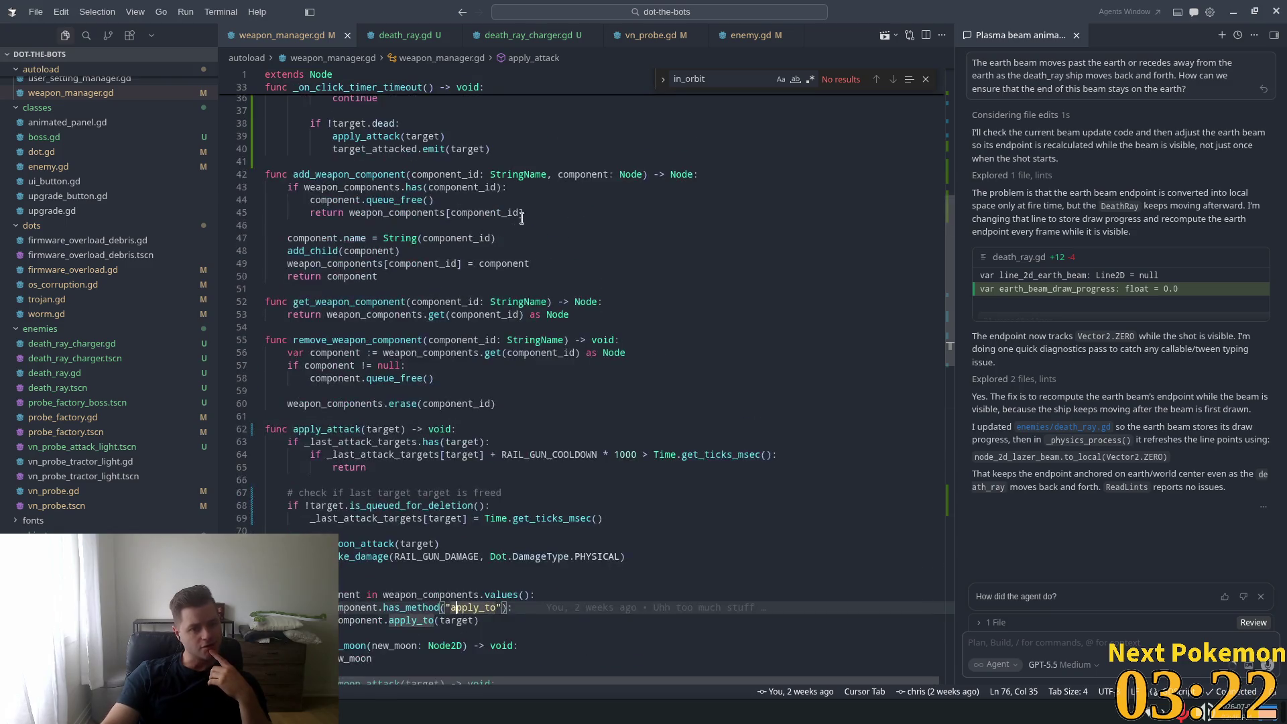
pyautogui.scroll(-7, 444, 274)
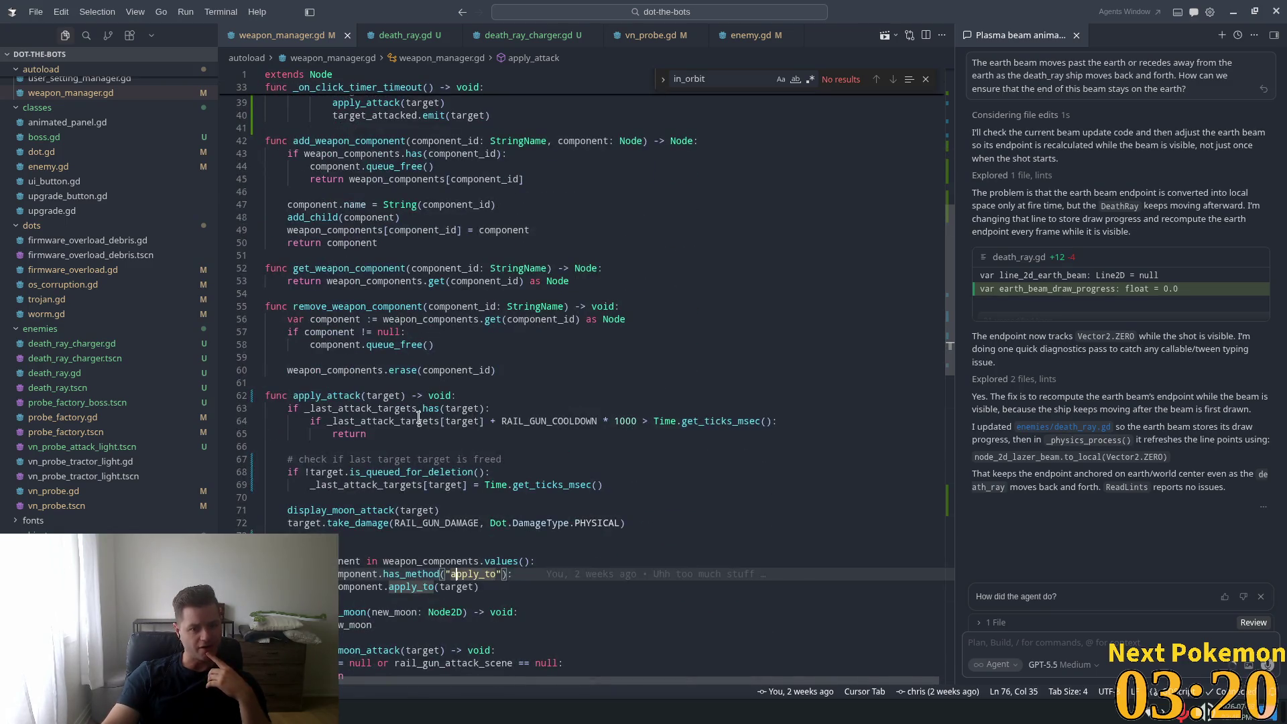
pyautogui.doubleClick(439, 421)
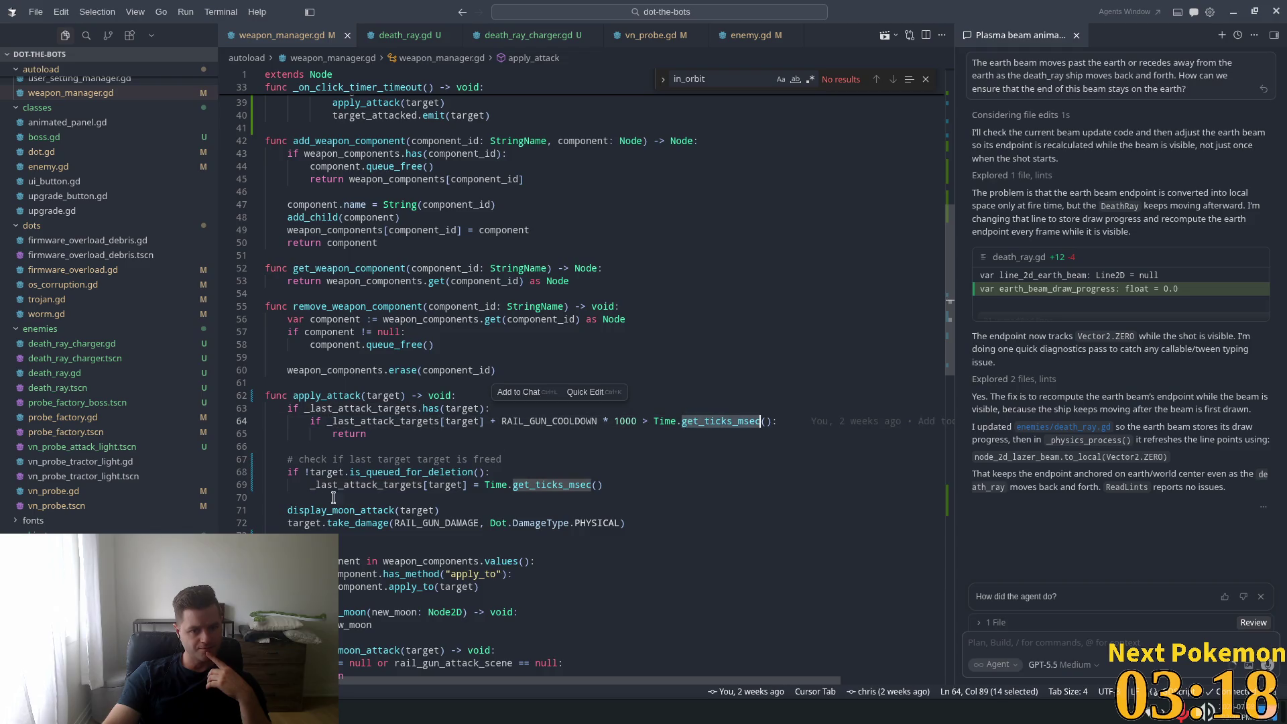
pyautogui.doubleClick(415, 484)
# - Inspect display_moon_attack and take_damage with RAIL_GUN_DAMAGE, peeking at take_damage's definitions
pyautogui.scroll(-3, 515, 441)
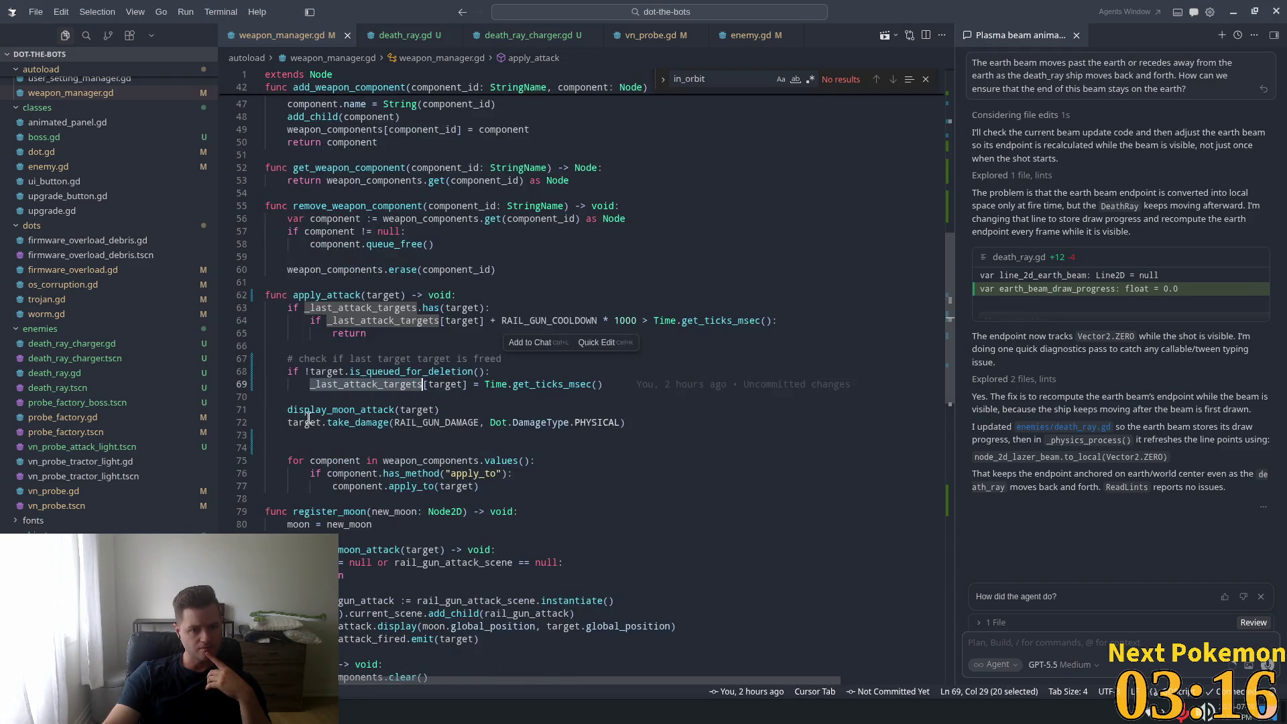
pyautogui.doubleClick(293, 409)
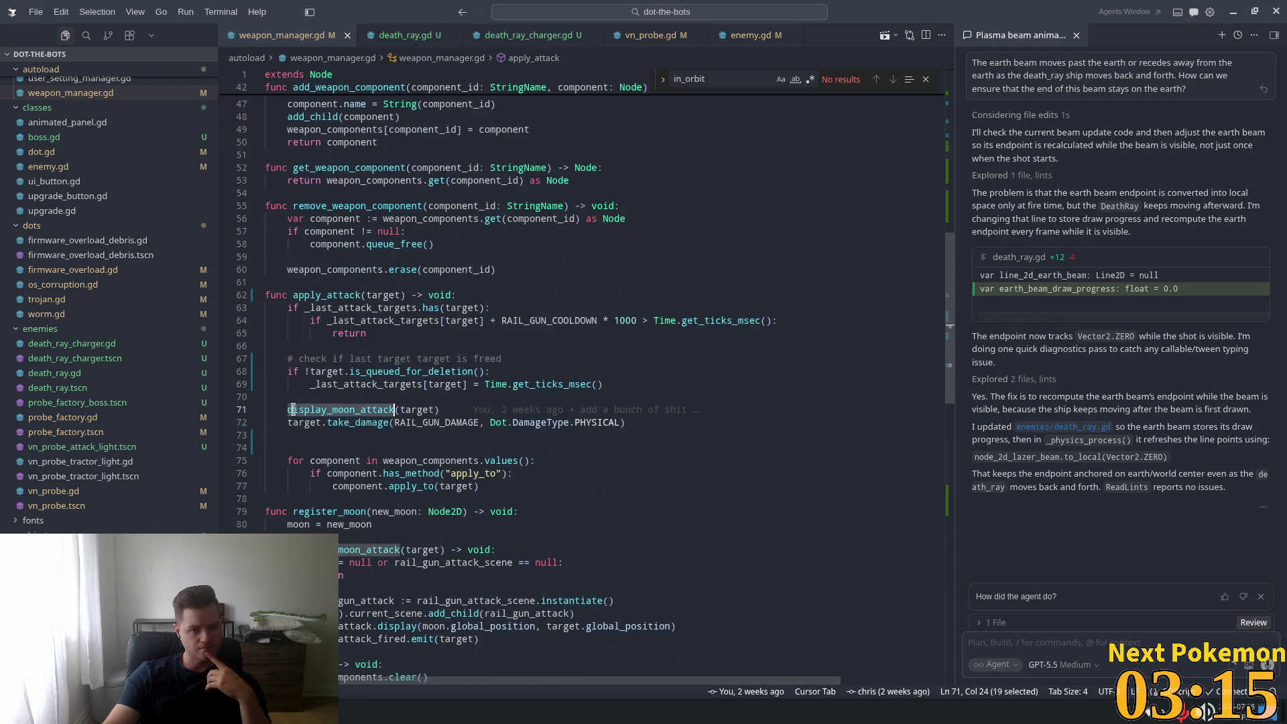
pyautogui.doubleClick(343, 422)
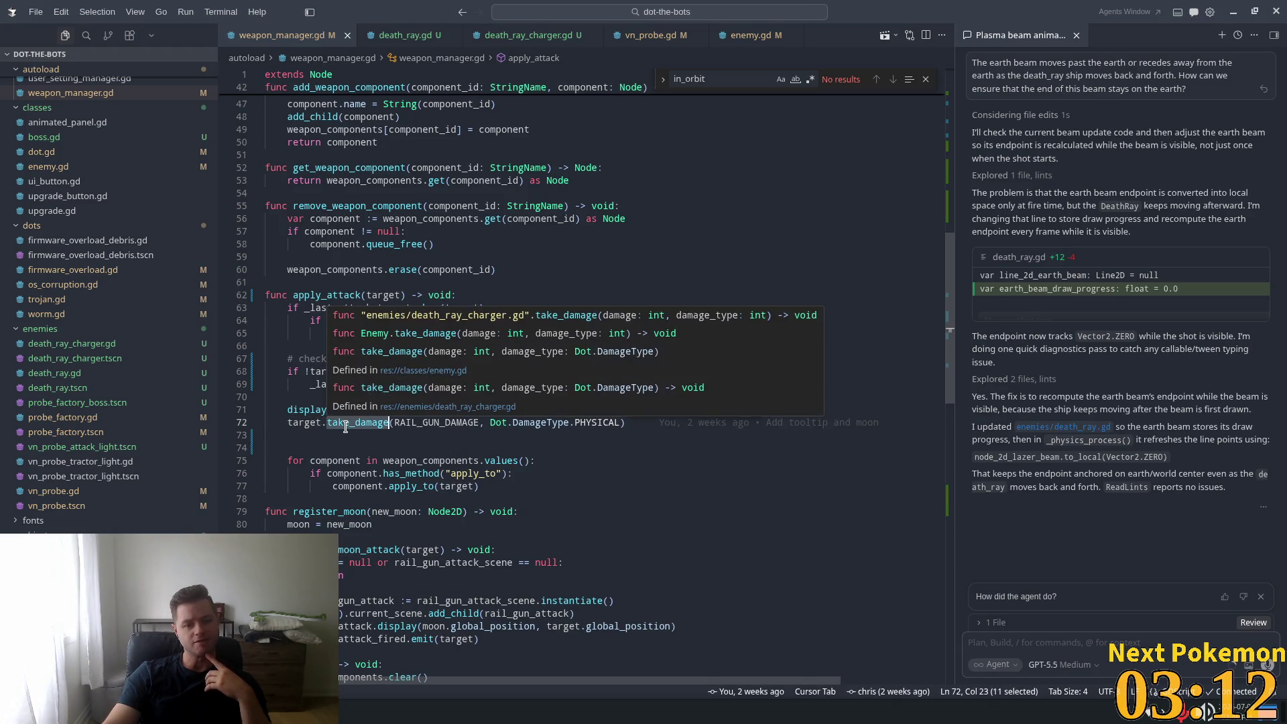
pyautogui.doubleClick(402, 423)
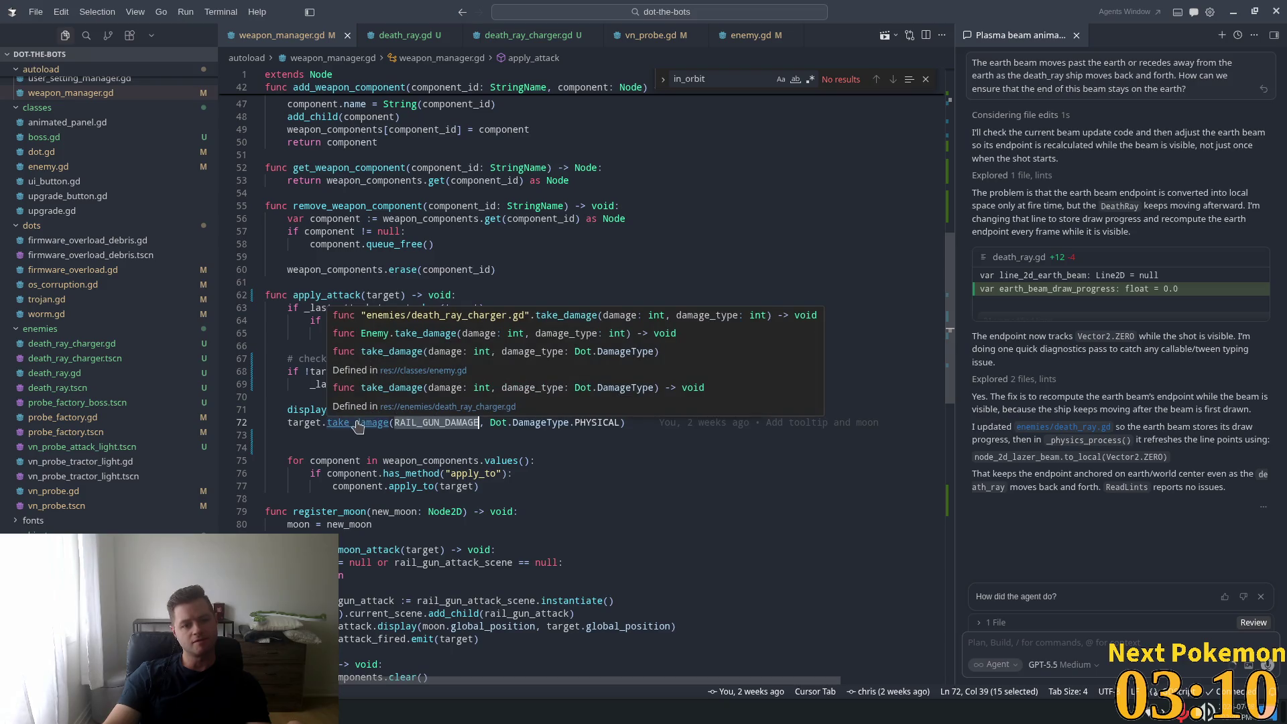
pyautogui.click(349, 429)
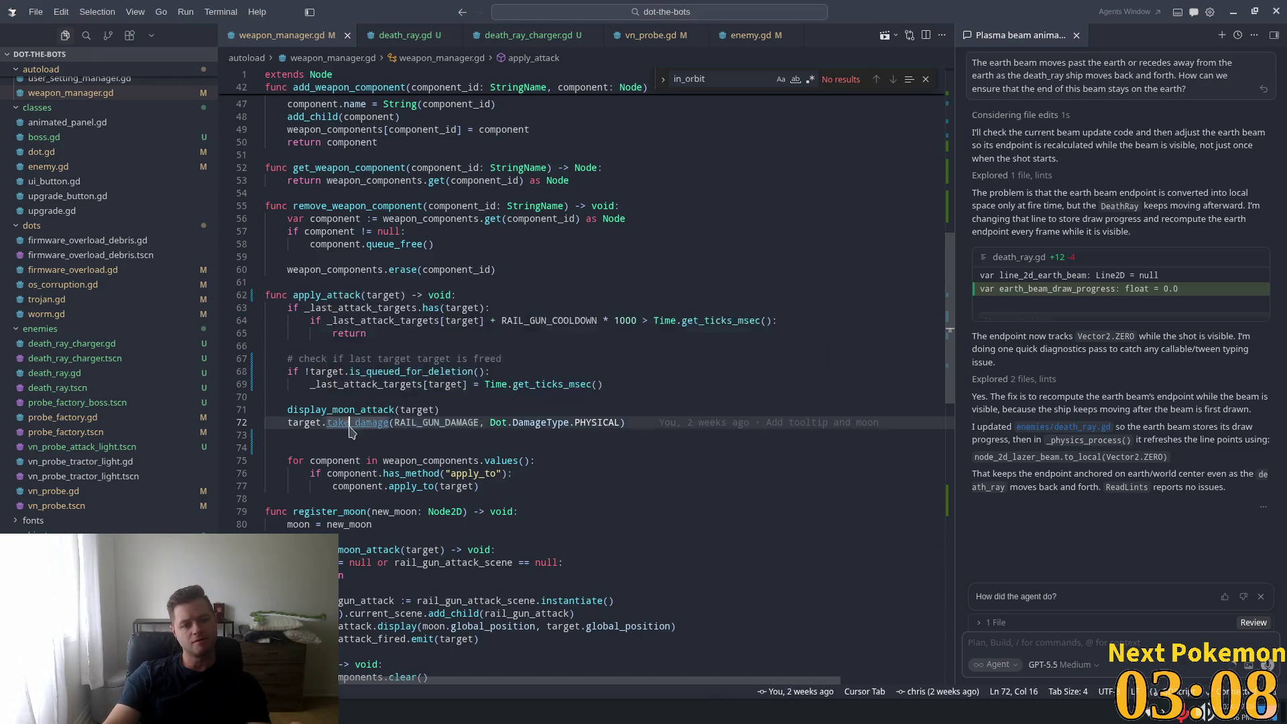
pyautogui.keyDown('ctrl'); pyautogui.click(349, 427); pyautogui.keyUp('ctrl')
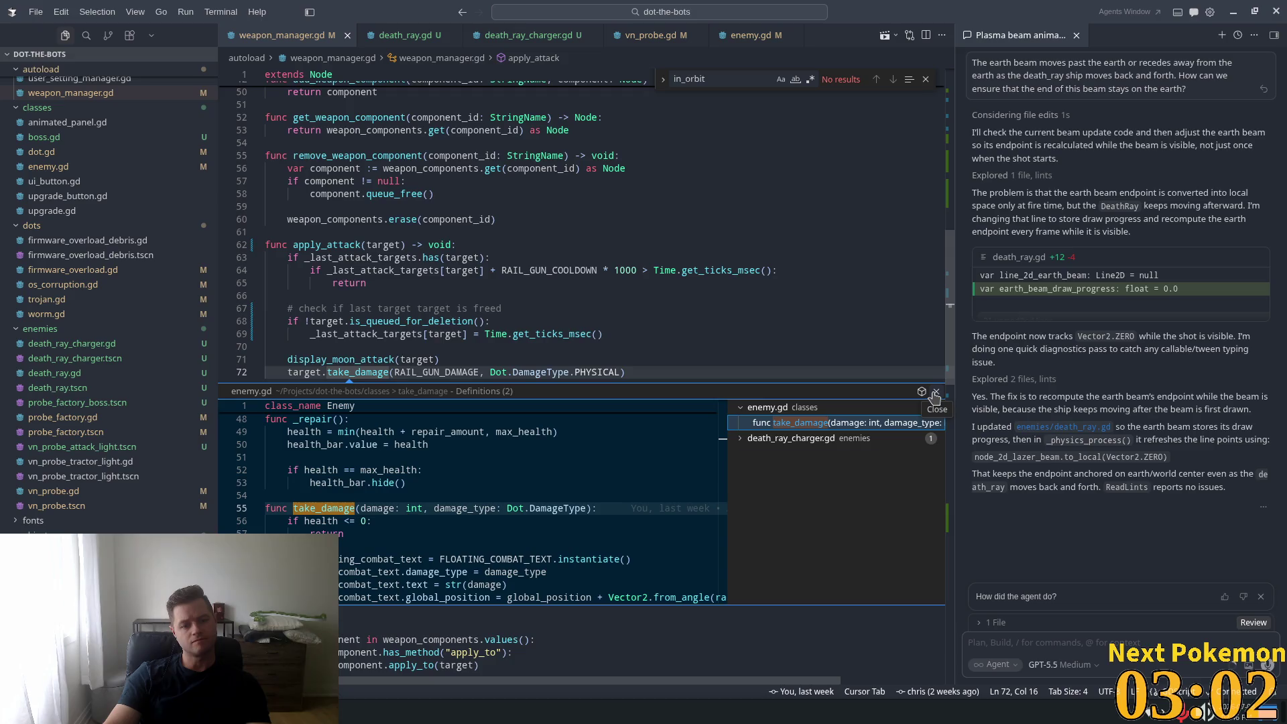
pyautogui.click(935, 393)
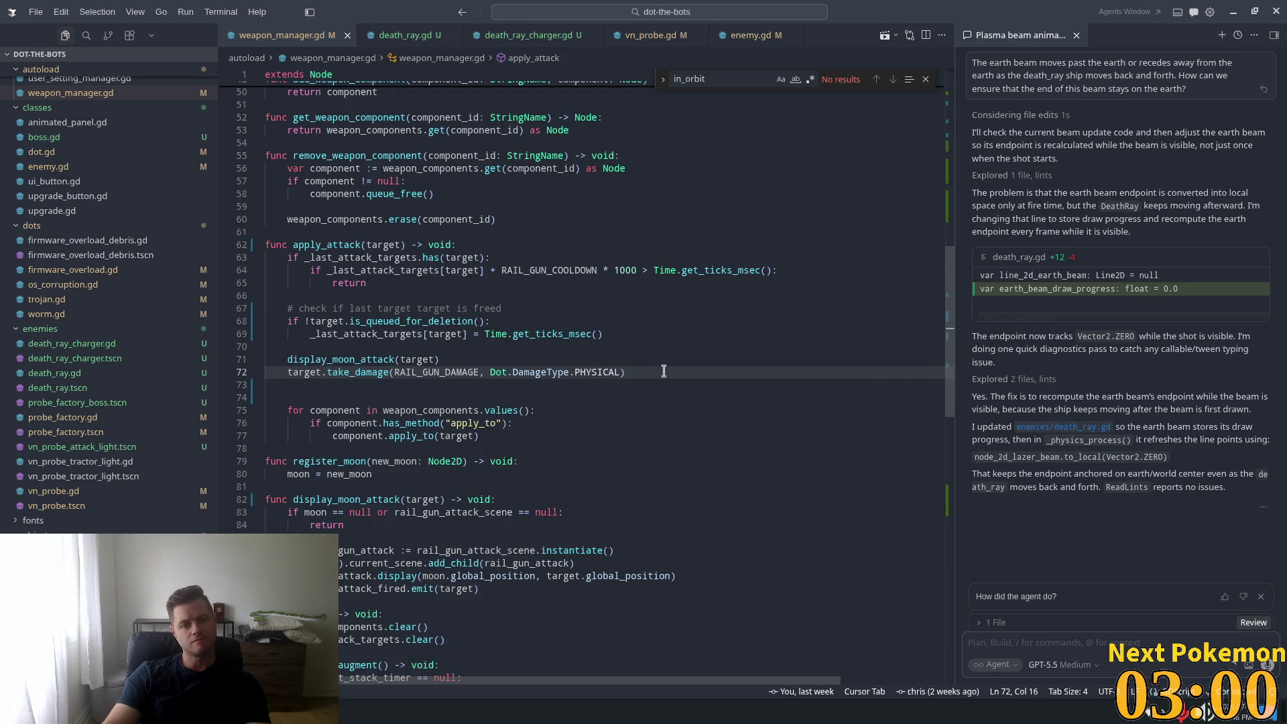
# - Open death_ray_charger.gd and scroll through its take_damage health code
pyautogui.click(528, 34)
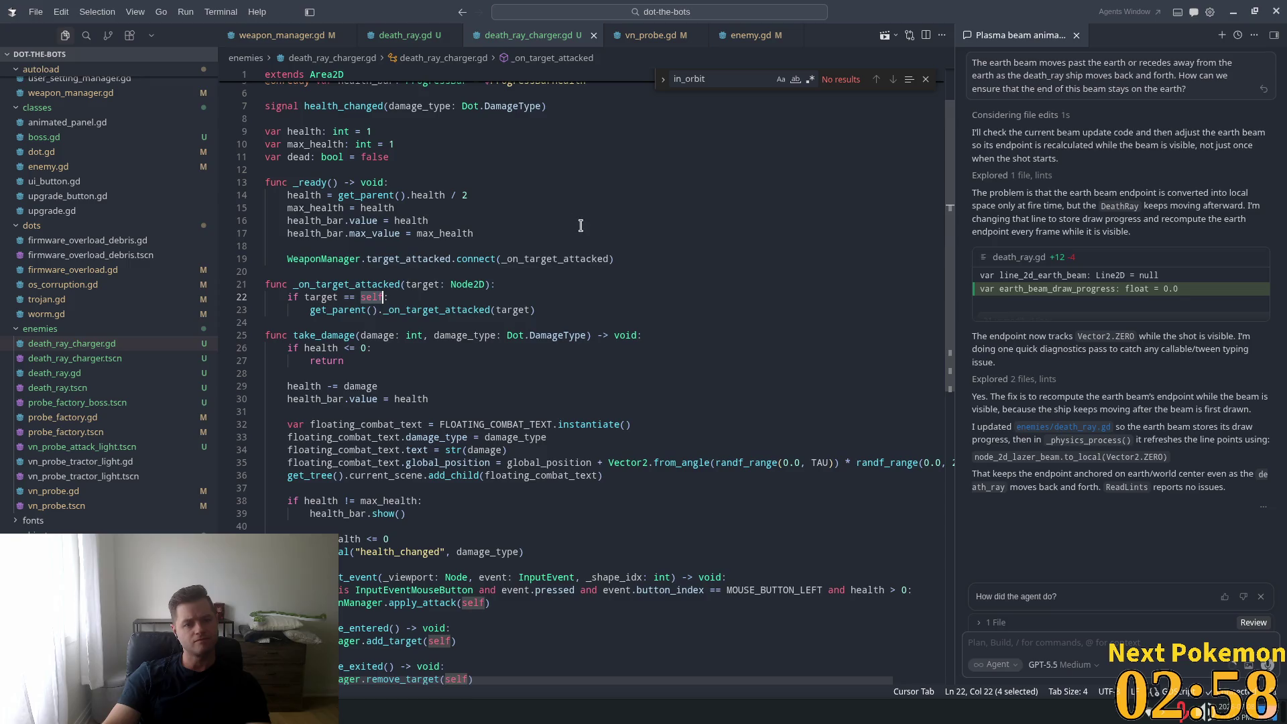
pyautogui.scroll(-1, 469, 305)
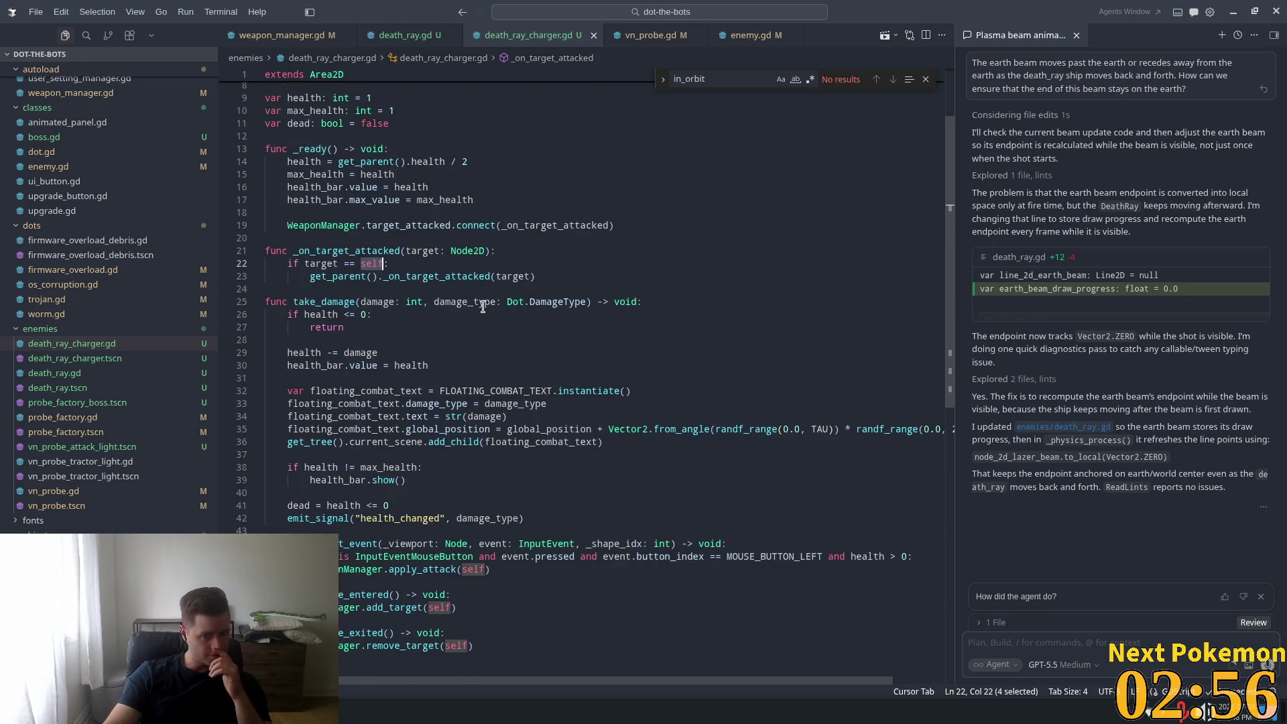
pyautogui.scroll(-1, 477, 310)
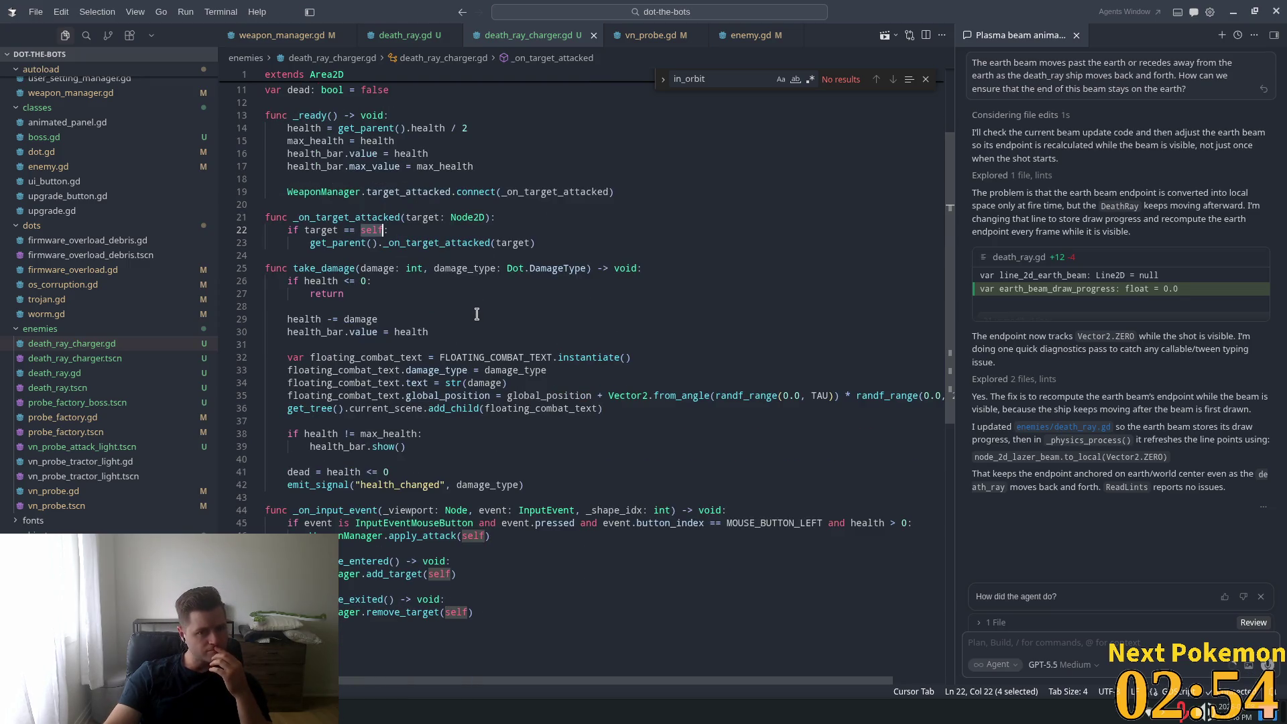
pyautogui.scroll(4, 627, 280)
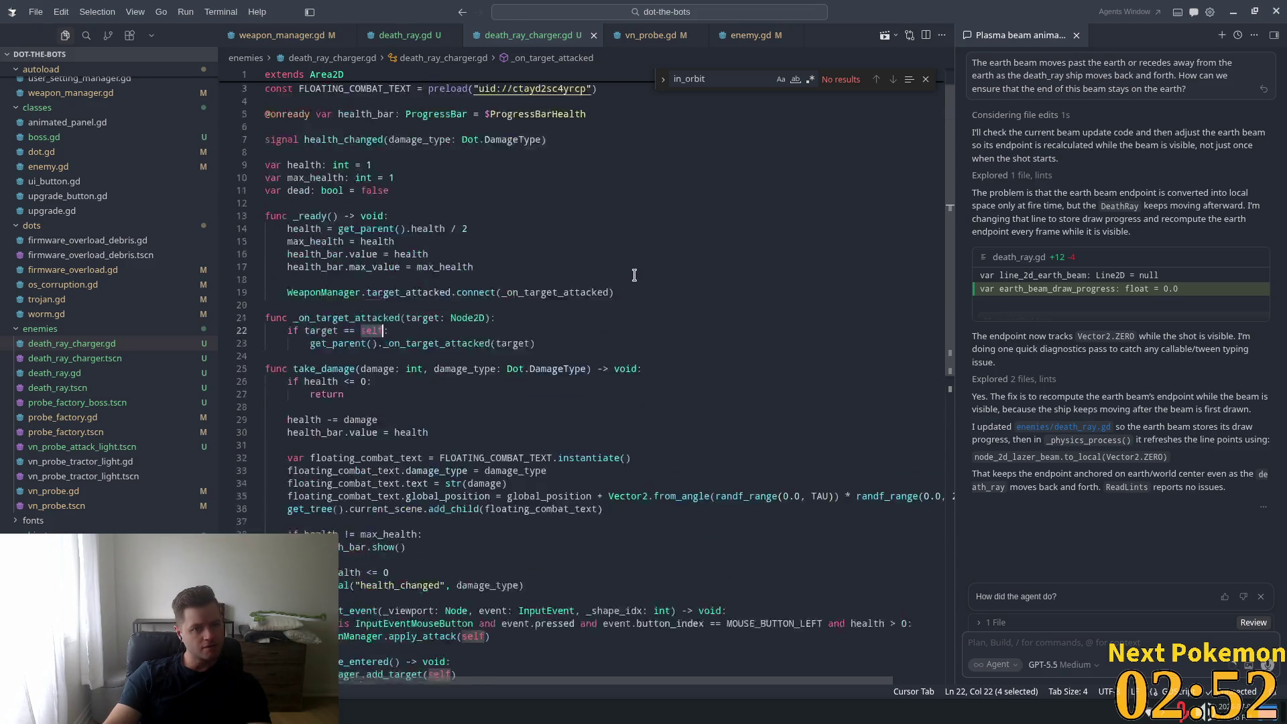
# - Back in Godot, select the live Area2DLeftCharger node in the Remote tree
pyautogui.hotkey('alt', 'Tab')
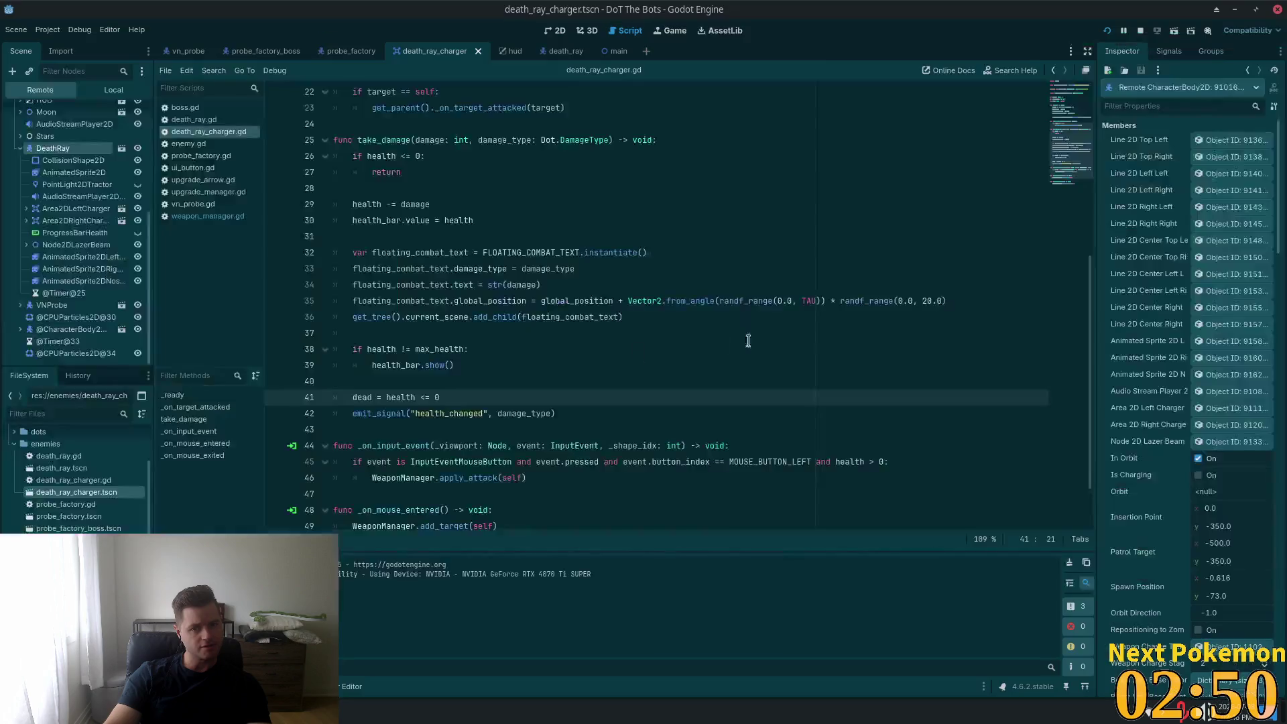
pyautogui.scroll(-5, 1239, 440)
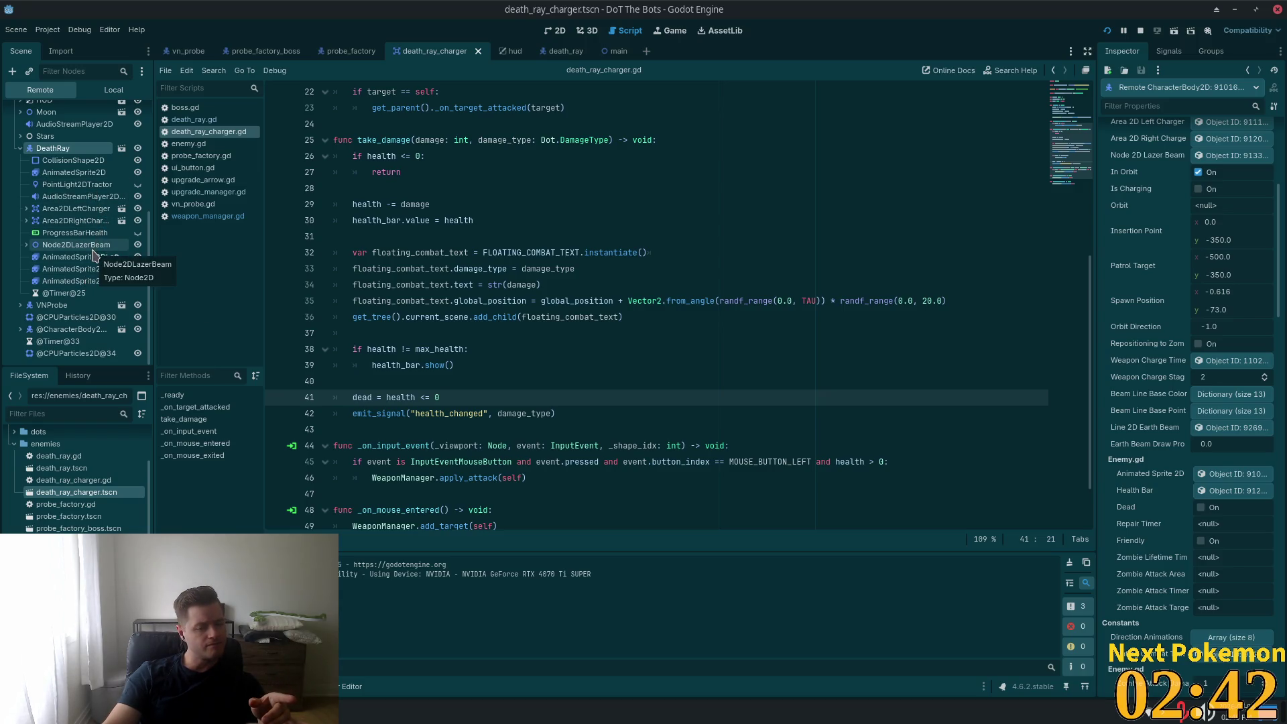
pyautogui.click(70, 210)
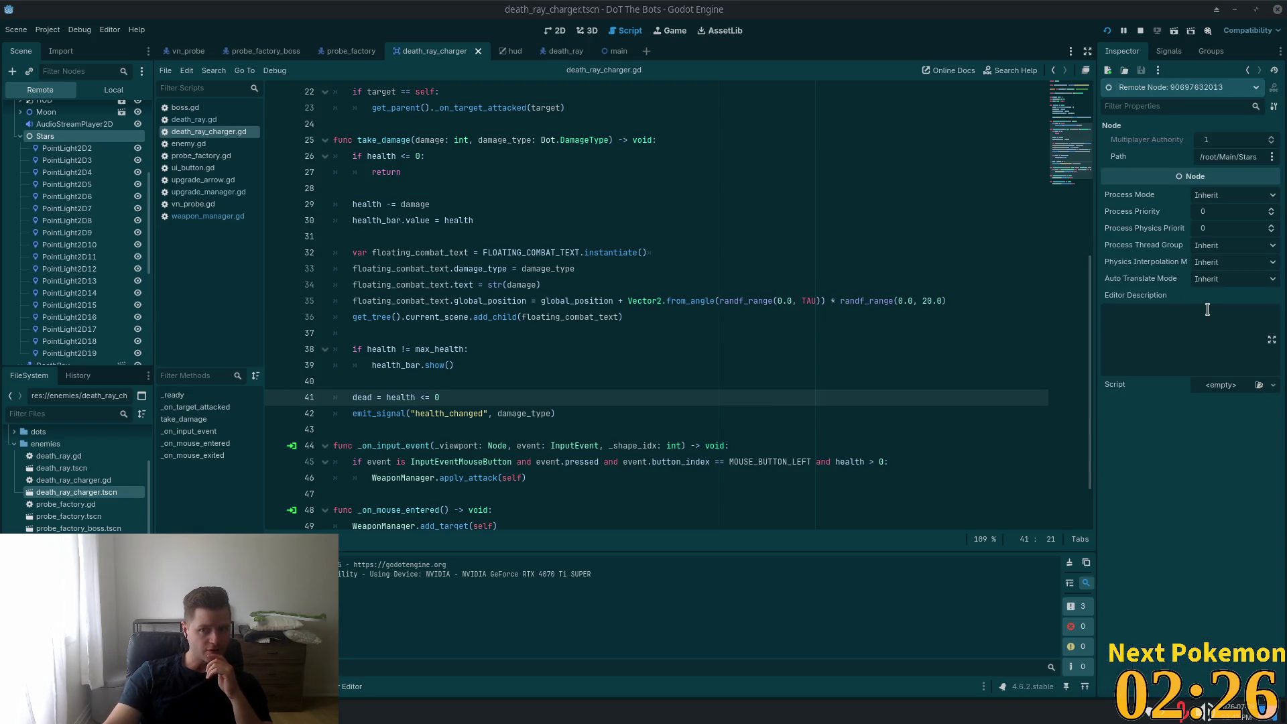
# - Select the live DeathRay, set its Enemy Max Health to 50, then stop the game
pyautogui.click(21, 137)
pyautogui.click(63, 149)
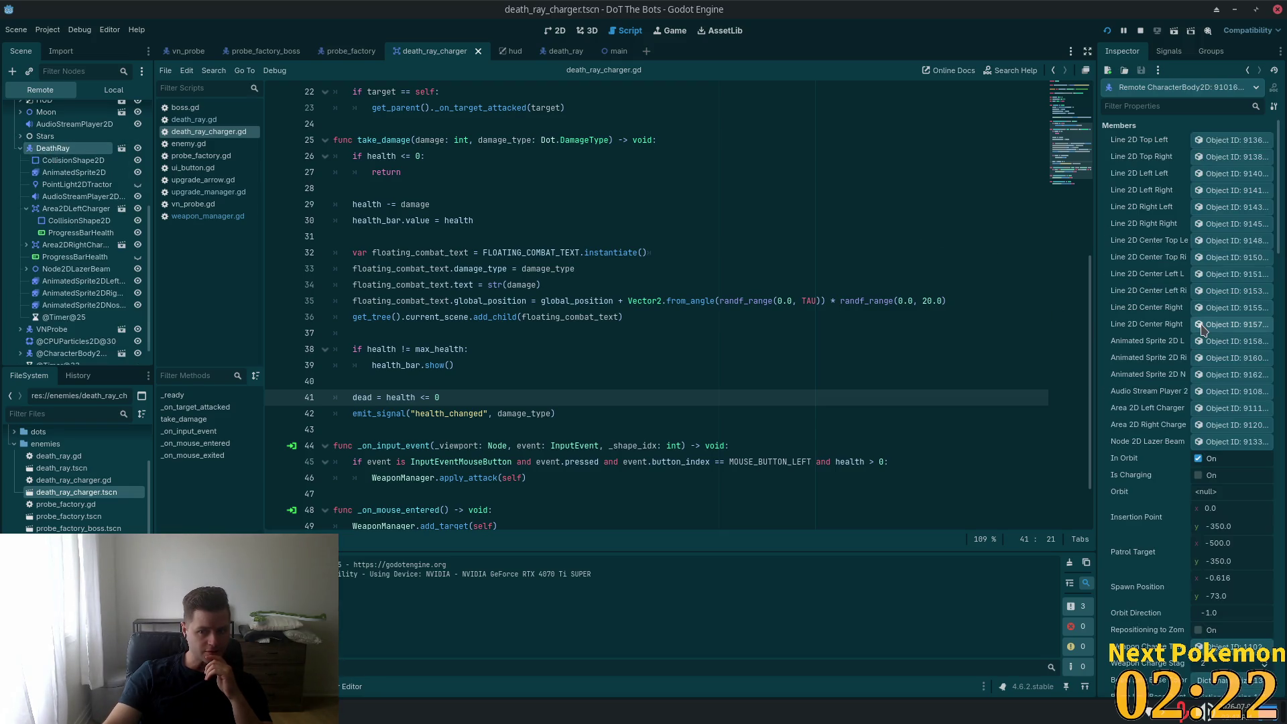
pyautogui.scroll(-5, 1201, 331)
pyautogui.scroll(-3, 1200, 336)
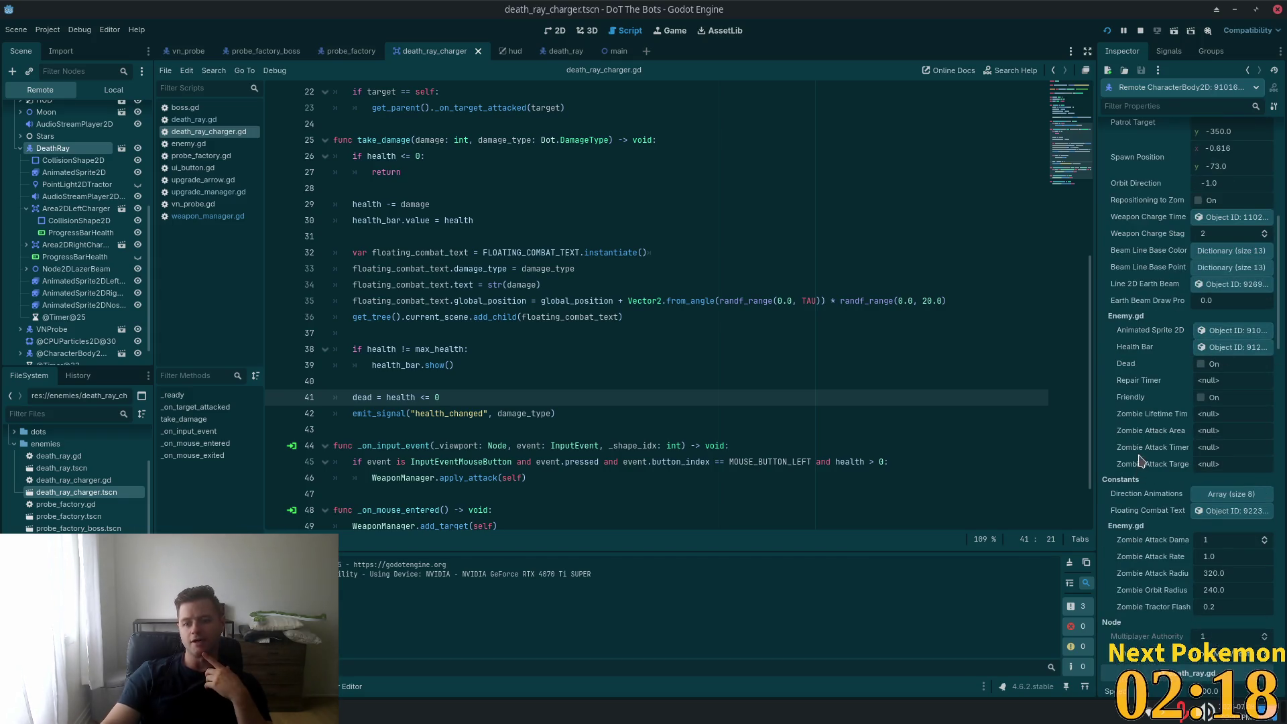
pyautogui.scroll(-4, 1145, 450)
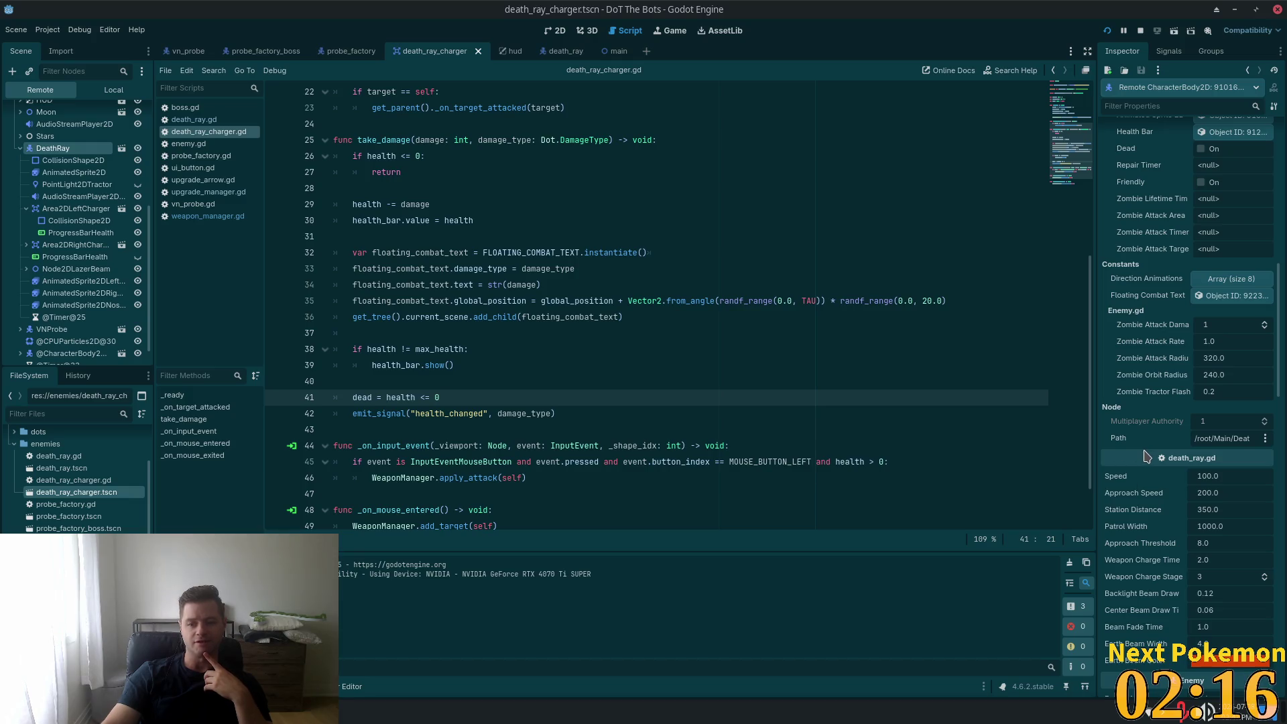
pyautogui.scroll(-5, 1216, 469)
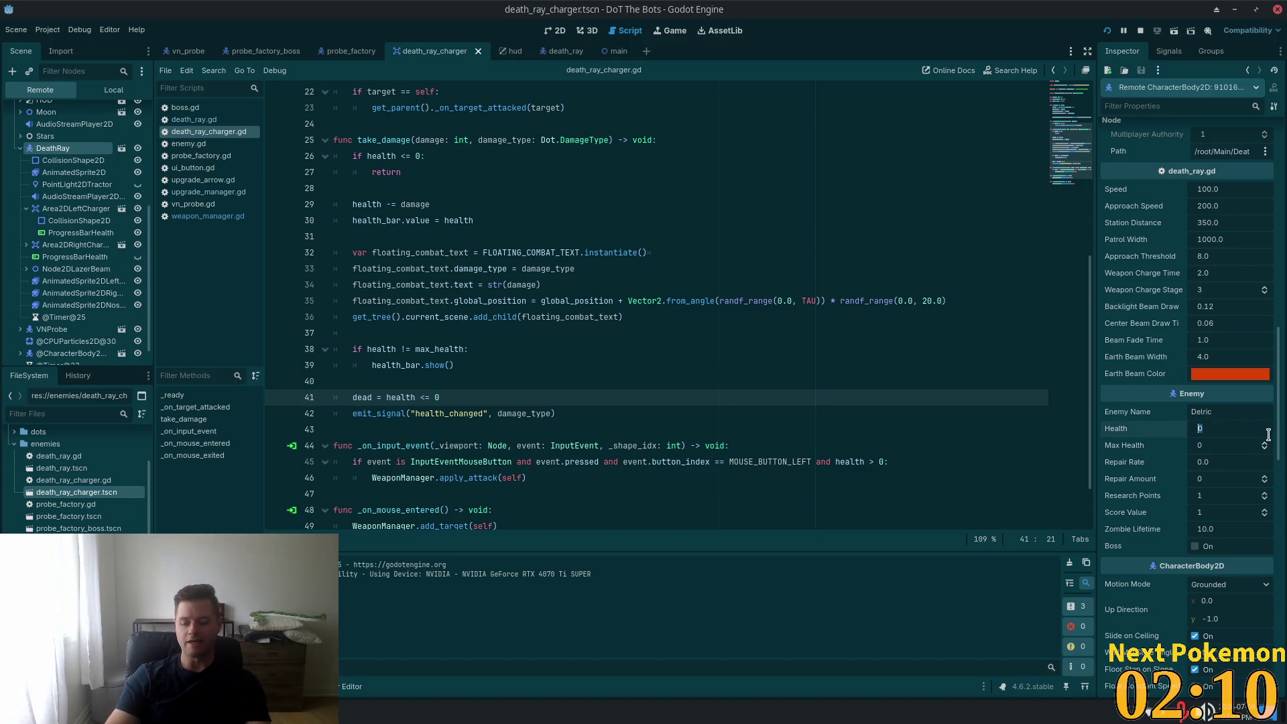
pyautogui.press('Tab')
pyautogui.write('50')
pyautogui.press('Tab')
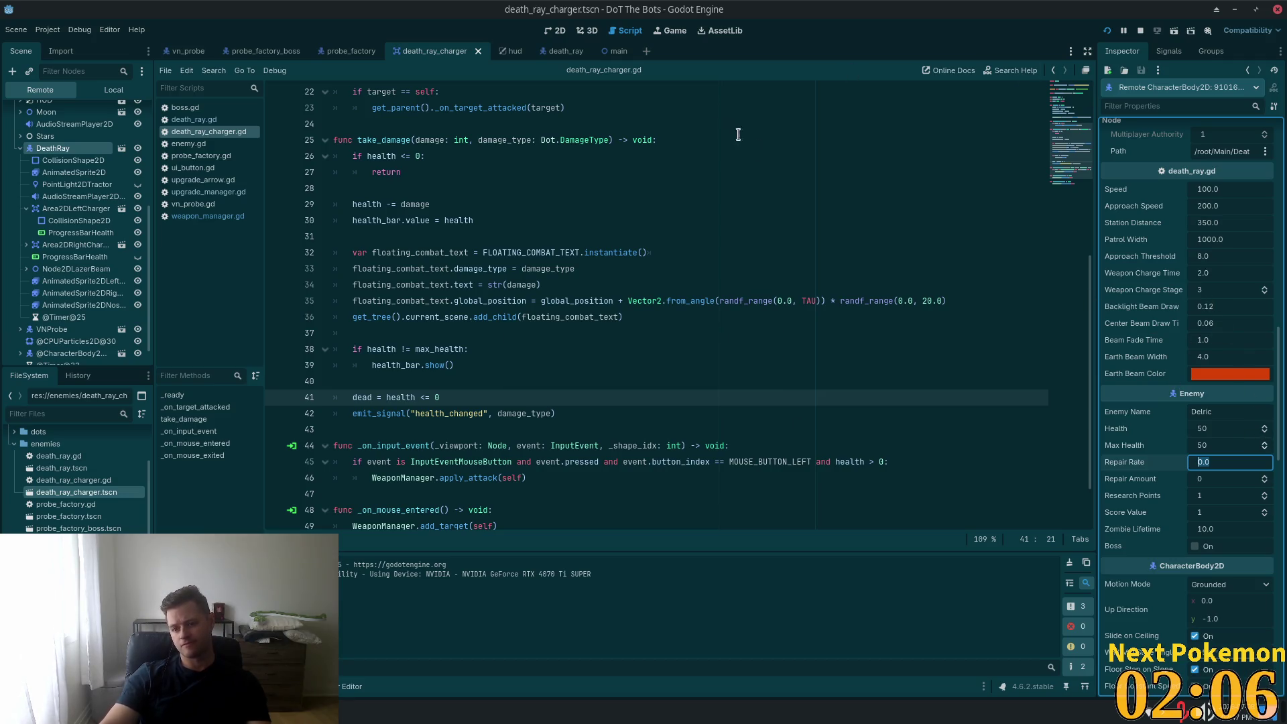
pyautogui.click(1106, 32)
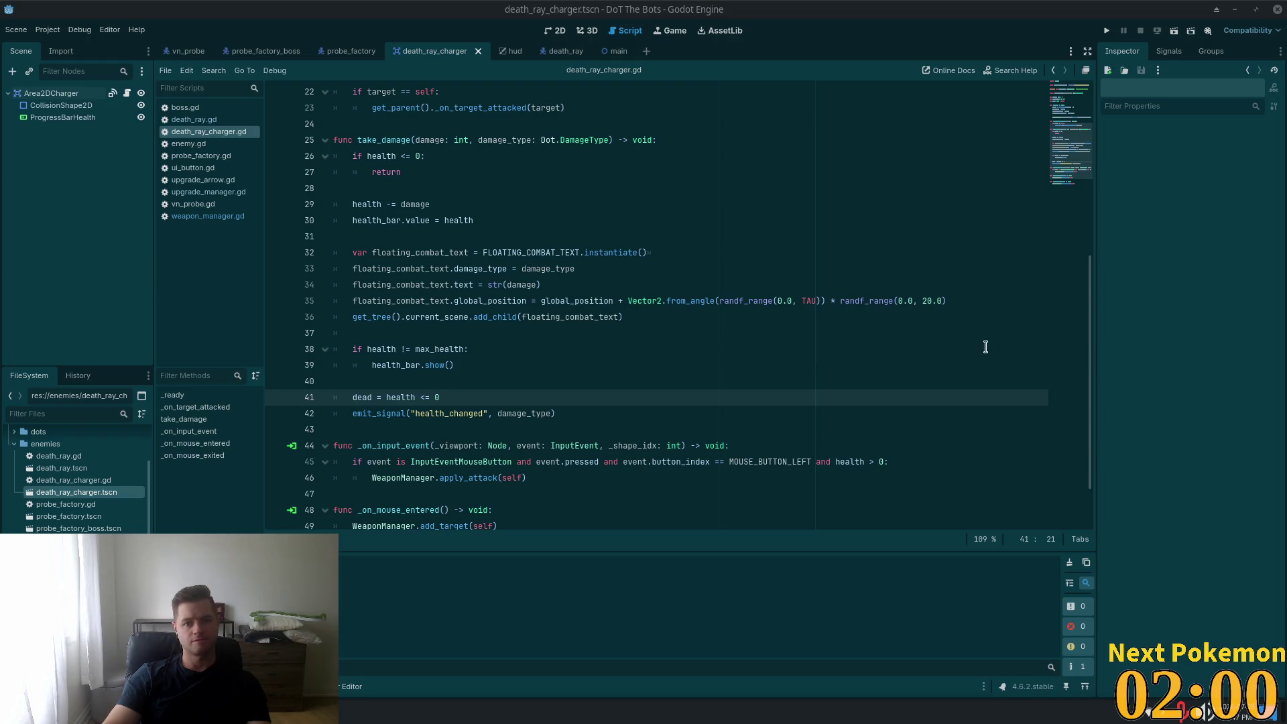
# - Run the project with F5, start a round, pause with Esc, and show the Remote tree
pyautogui.press('F5')
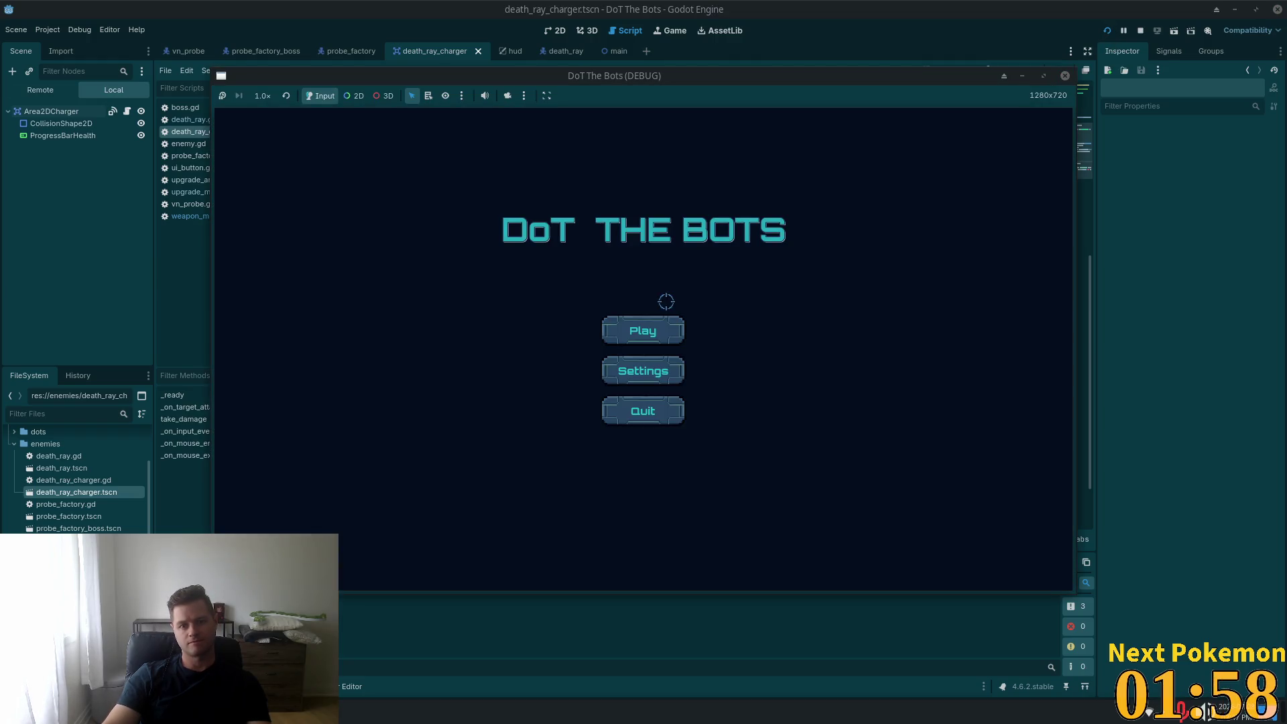
pyautogui.click(643, 328)
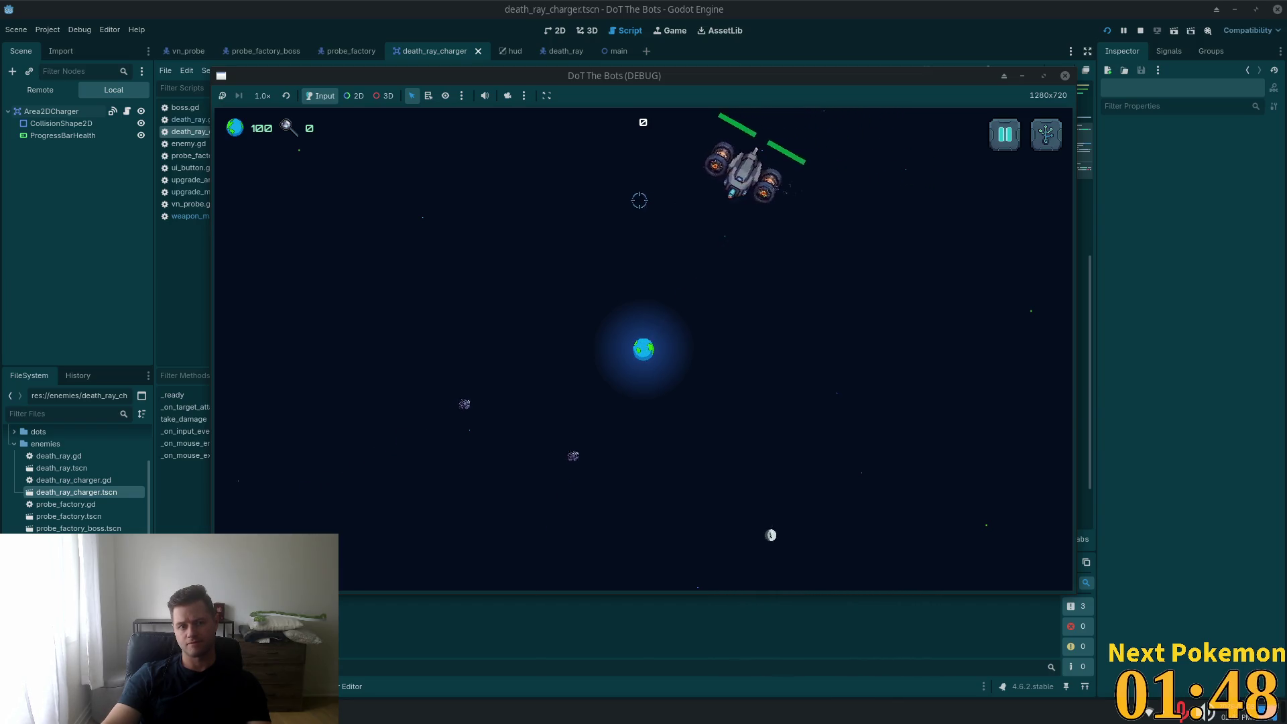
pyautogui.press('Escape')
pyautogui.click(41, 90)
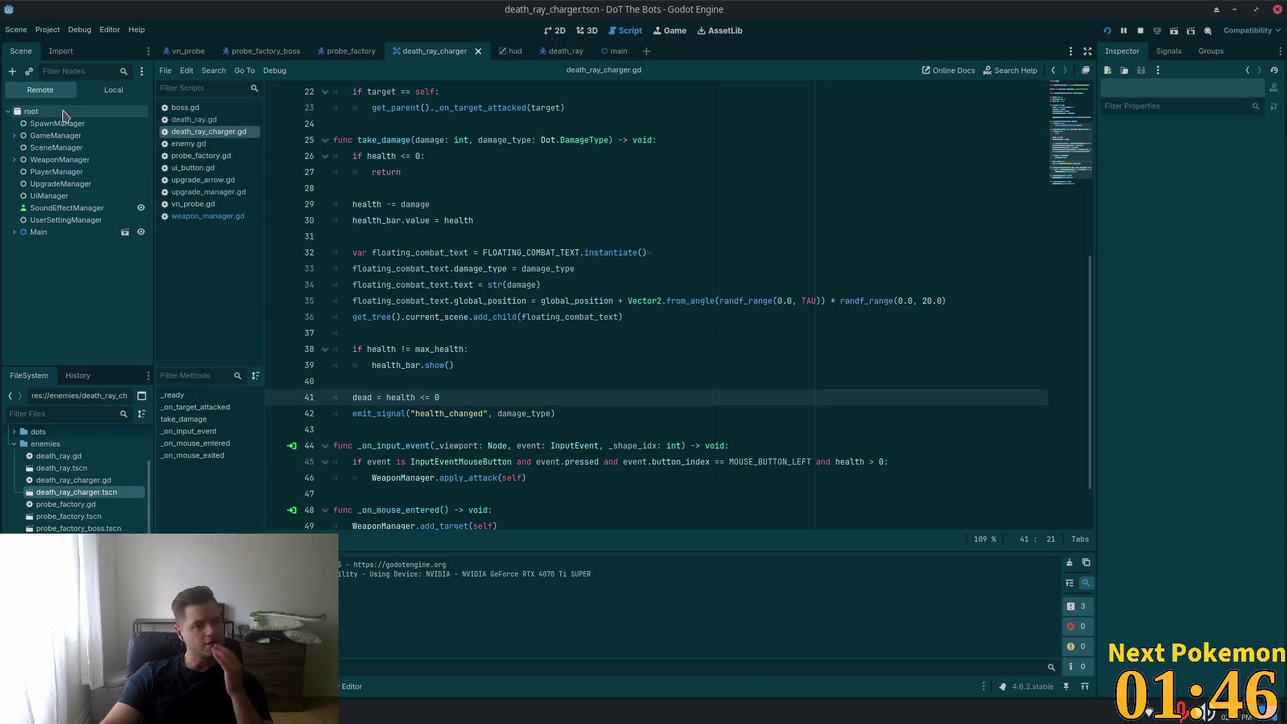
# - Expand the running game's Main node, switch the Scene dock to Local, and open main.tscn
pyautogui.click(15, 232)
pyautogui.scroll(-1, 41, 295)
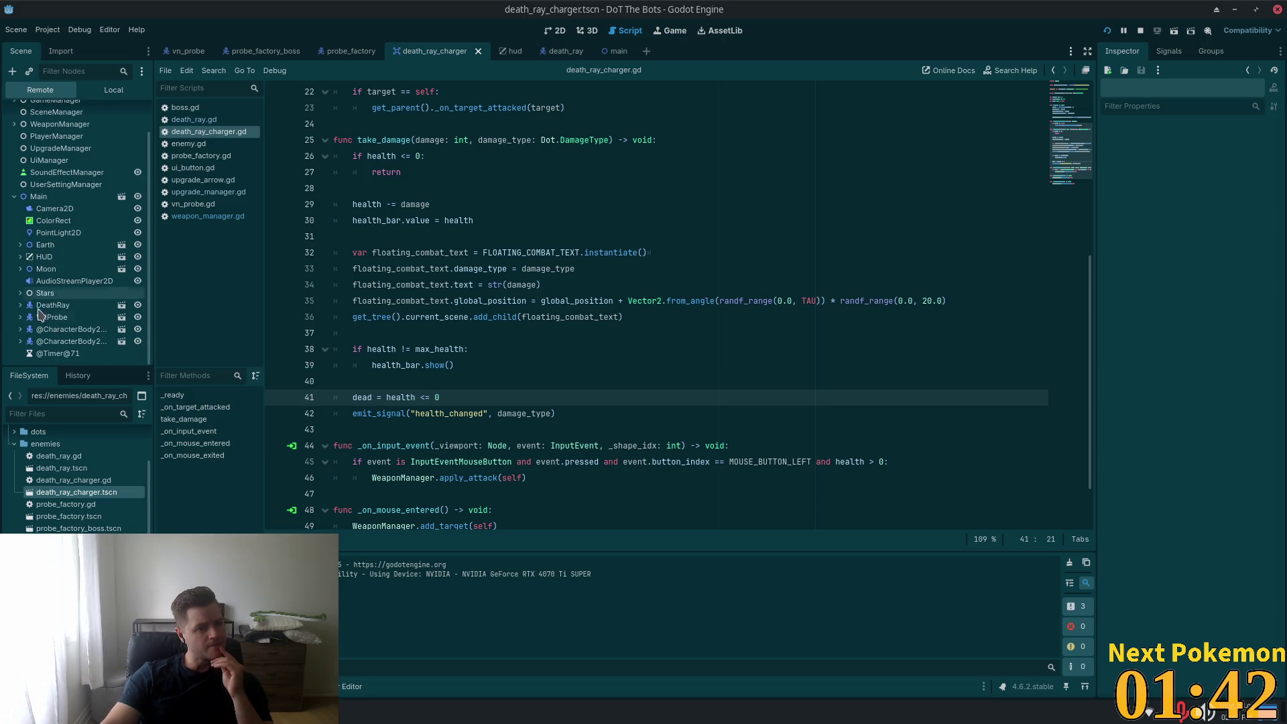
pyautogui.click(113, 90)
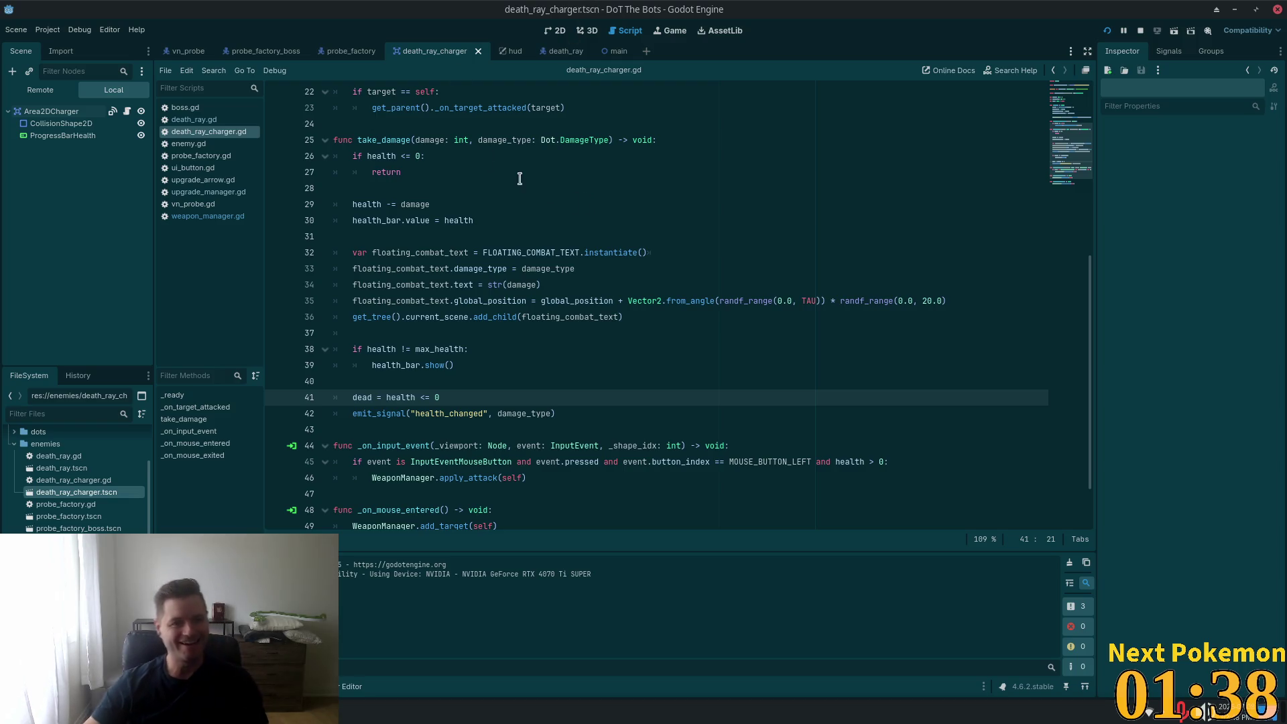
pyautogui.click(613, 51)
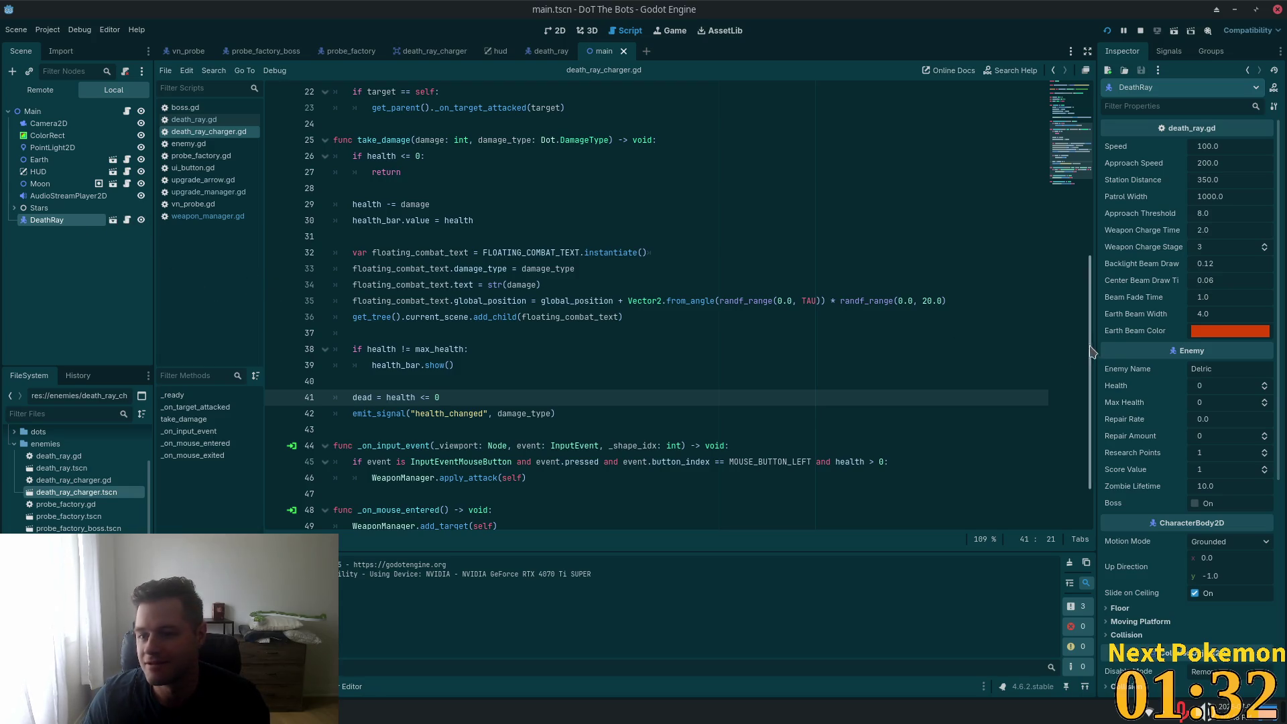
# - Leave DeathRay's Health at 0, check probe_factory's Health of 25, then open death_ray.tscn
pyautogui.click(1216, 386)
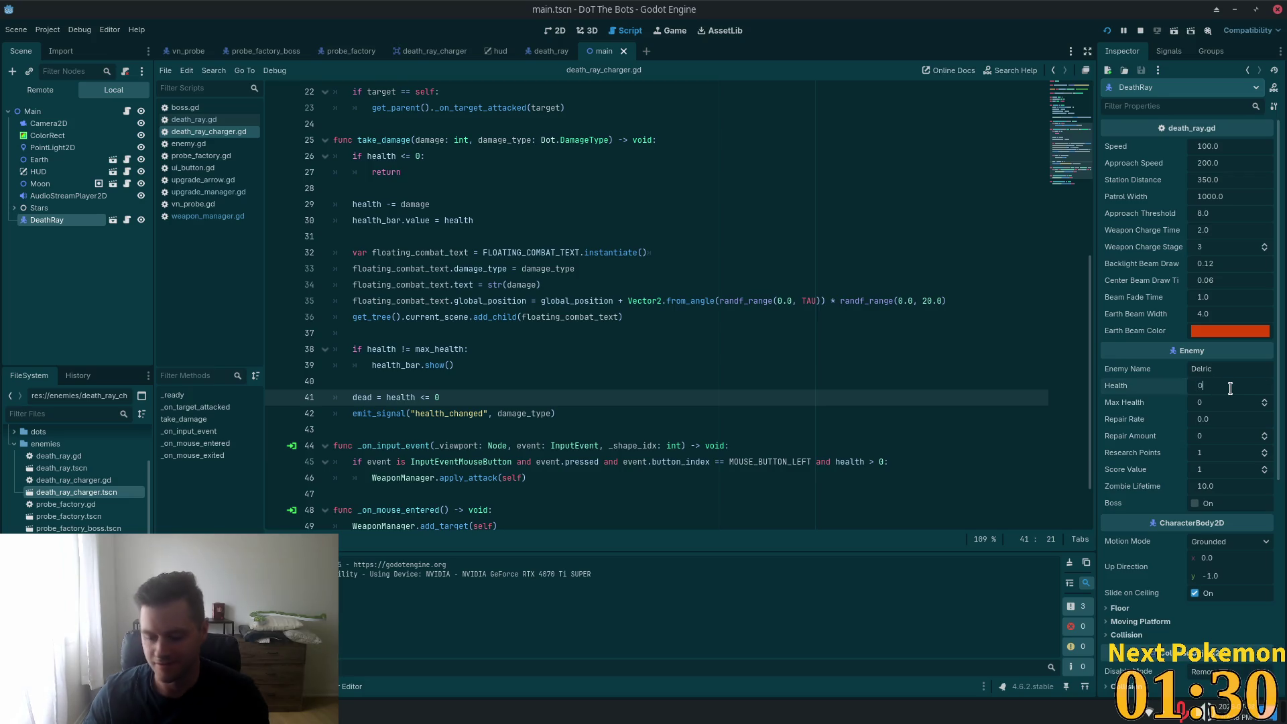
pyautogui.press('Return')
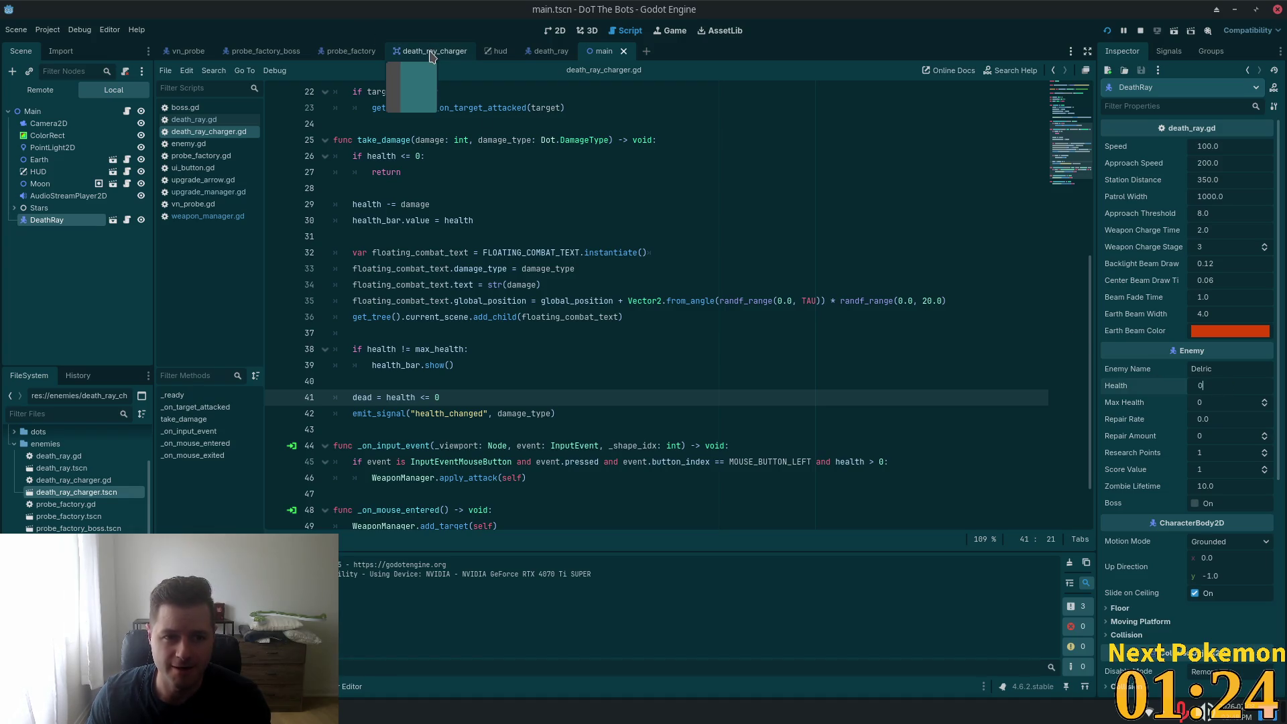
pyautogui.click(335, 54)
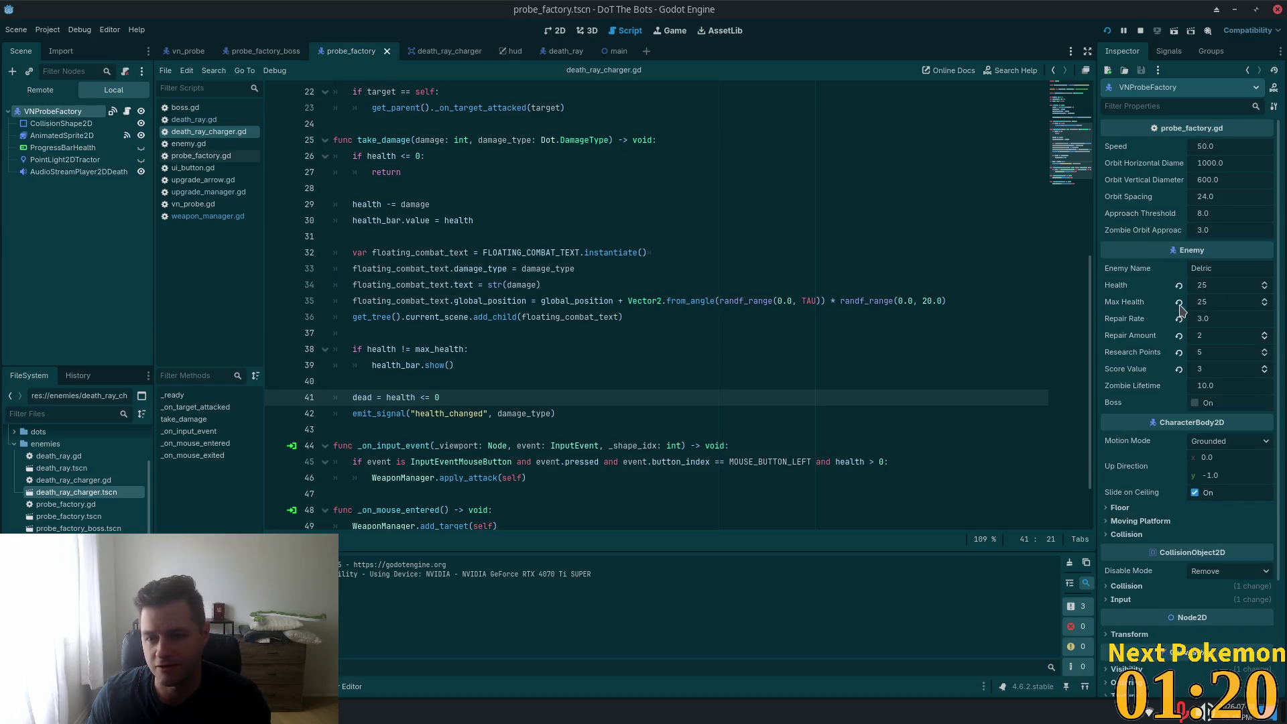
pyautogui.click(563, 51)
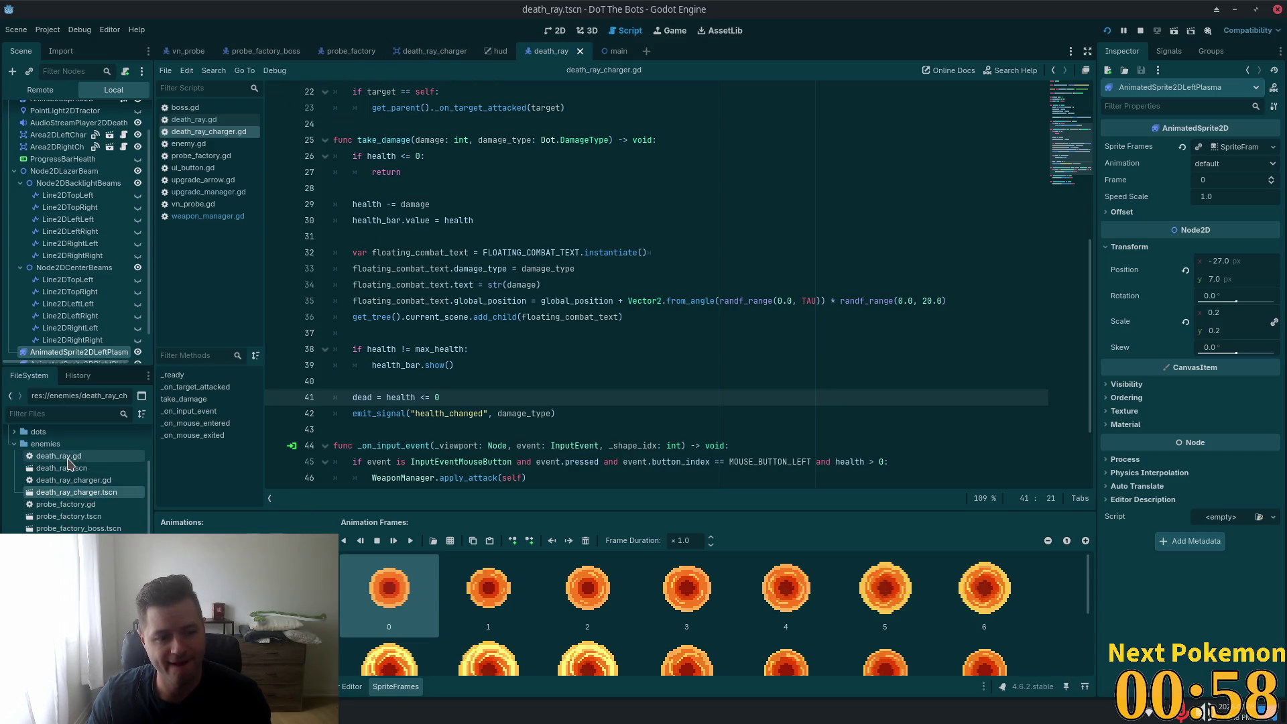
# - Set the DeathRay root node's Health and Max Health to 30 and save death_ray.tscn
pyautogui.doubleClick(67, 458)
pyautogui.click(61, 469)
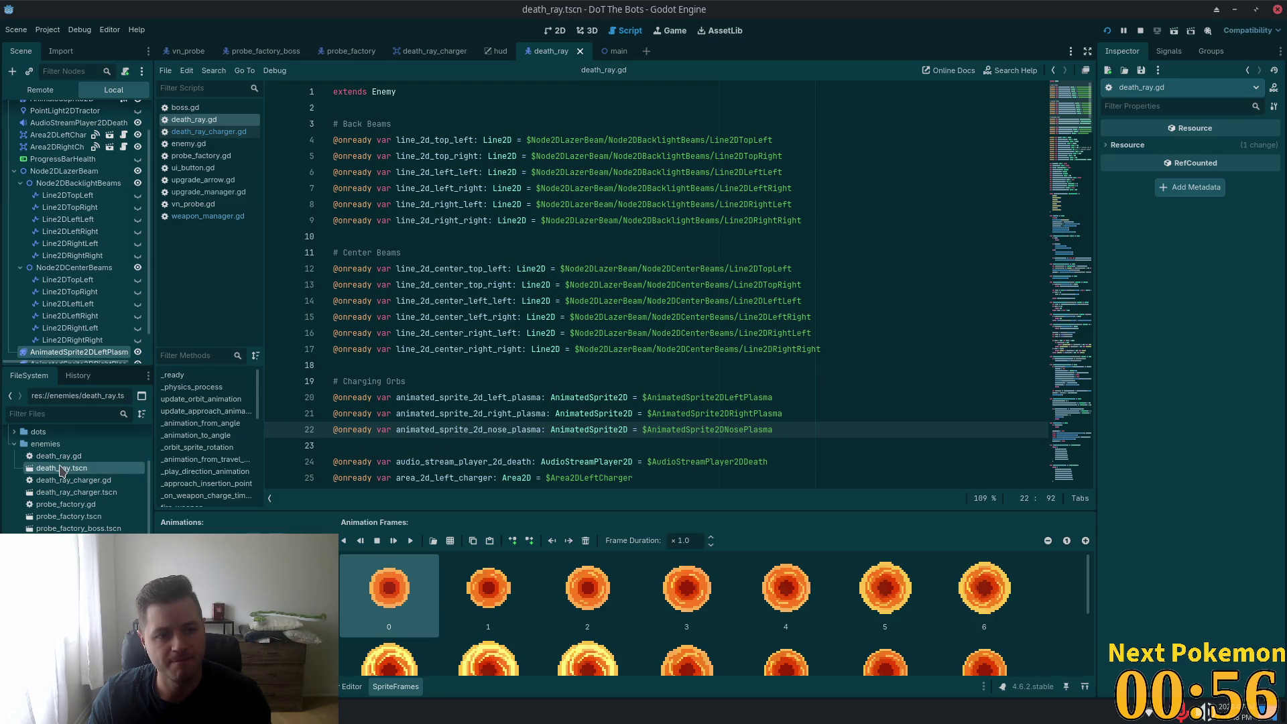
pyautogui.scroll(2, 67, 174)
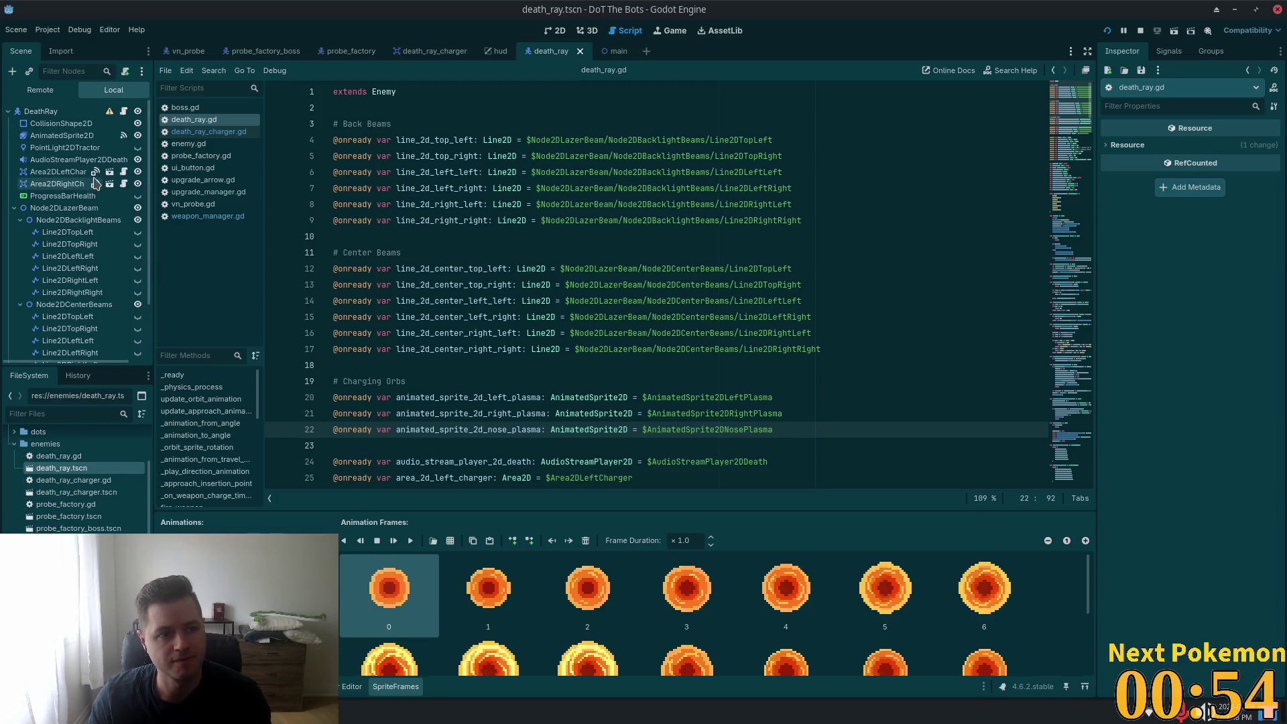
pyautogui.click(60, 111)
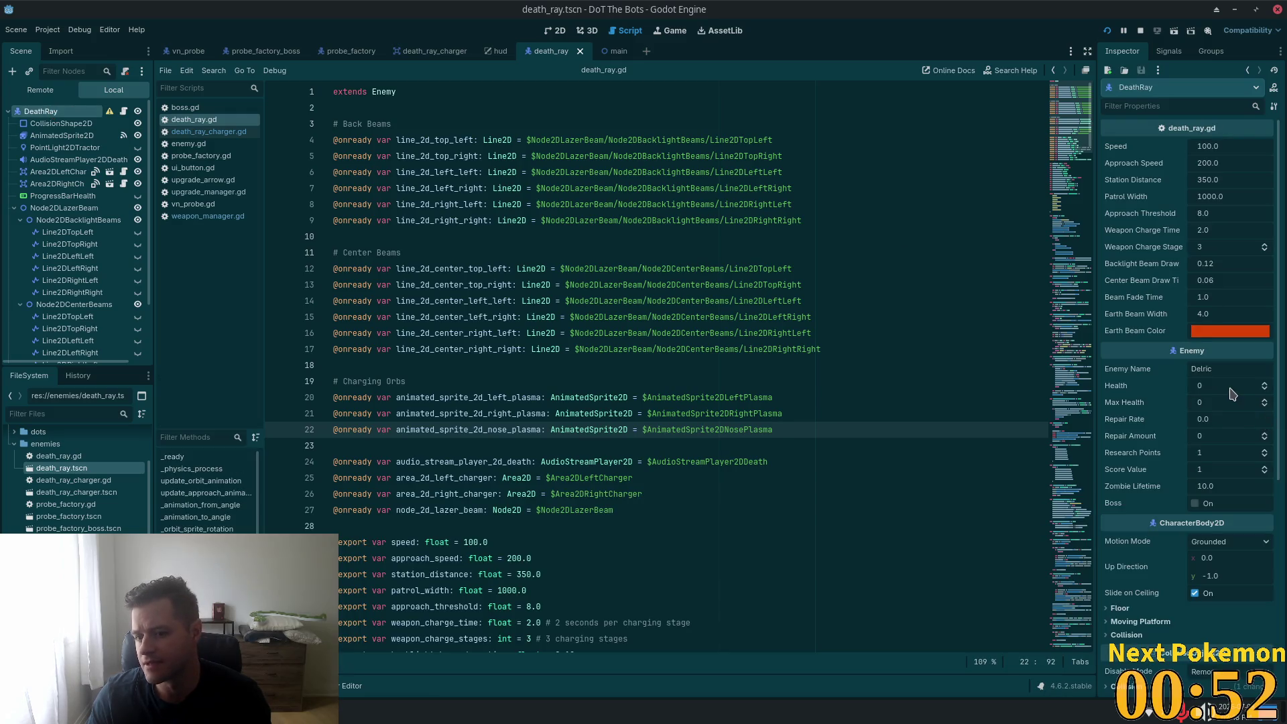
pyautogui.write('30')
pyautogui.press('Tab')
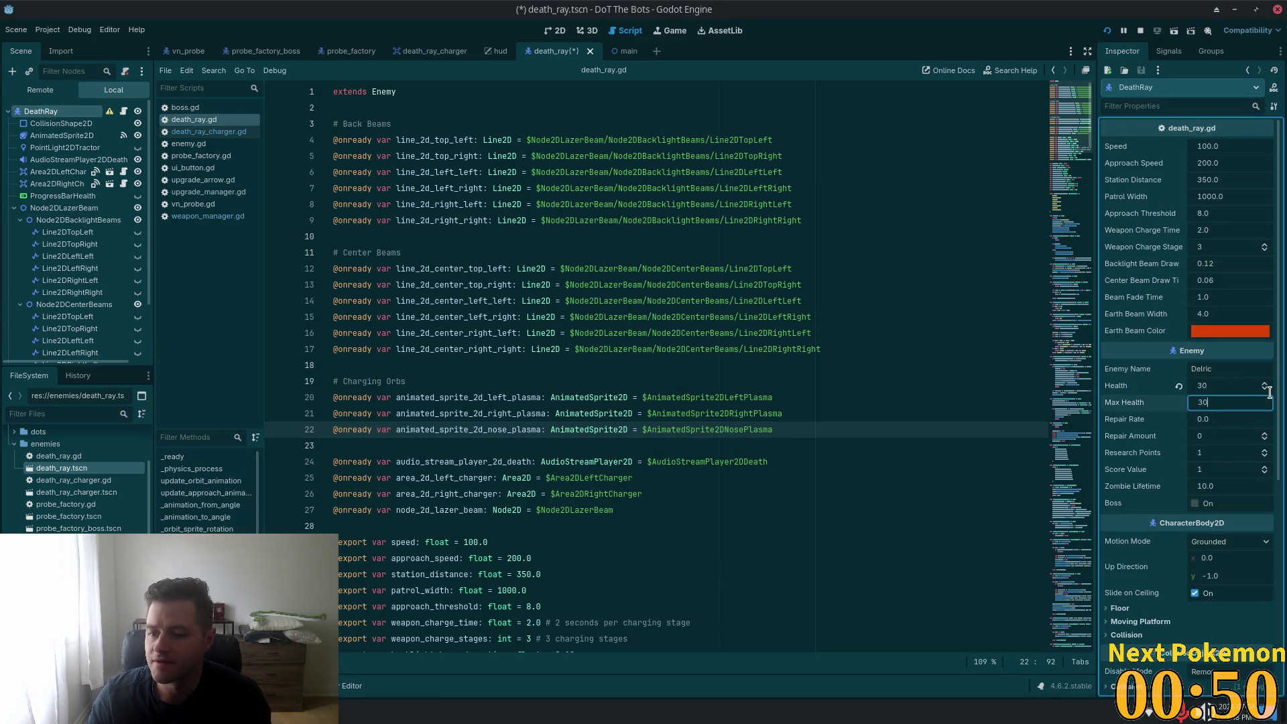
pyautogui.press('Tab')
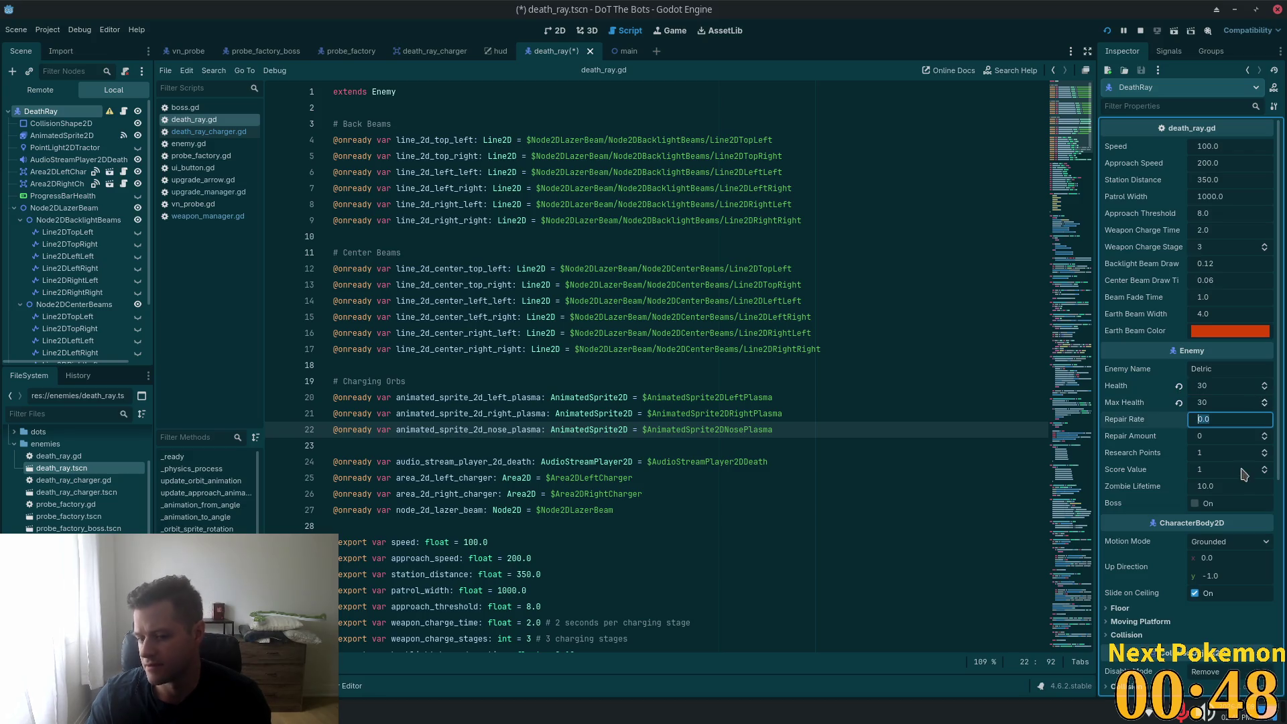
pyautogui.hotkey('ctrl', 's')
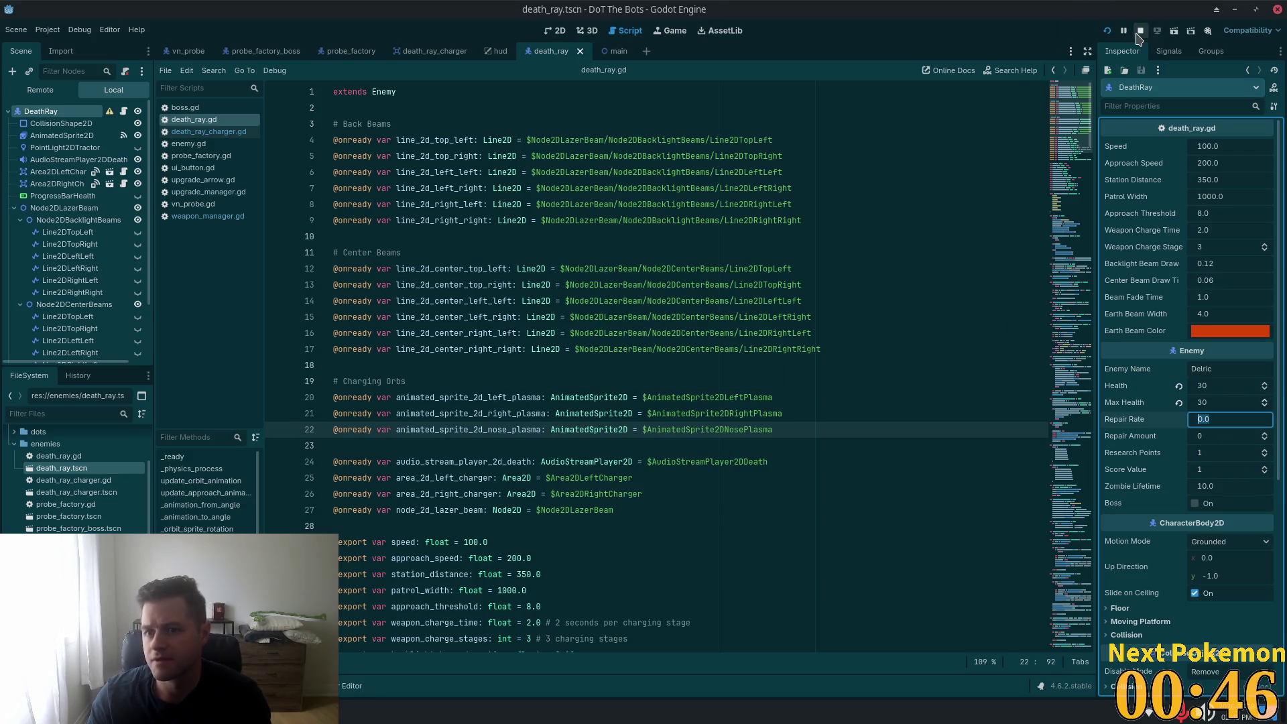
pyautogui.click(1107, 30)
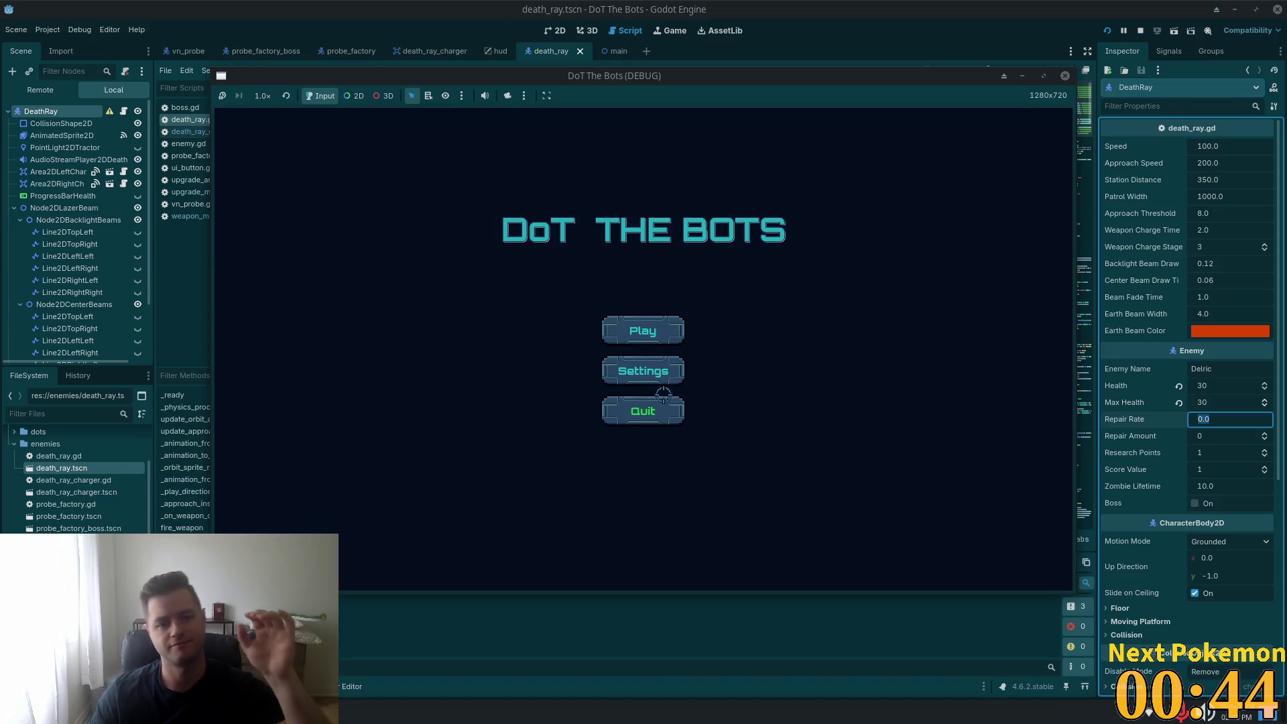
pyautogui.click(643, 330)
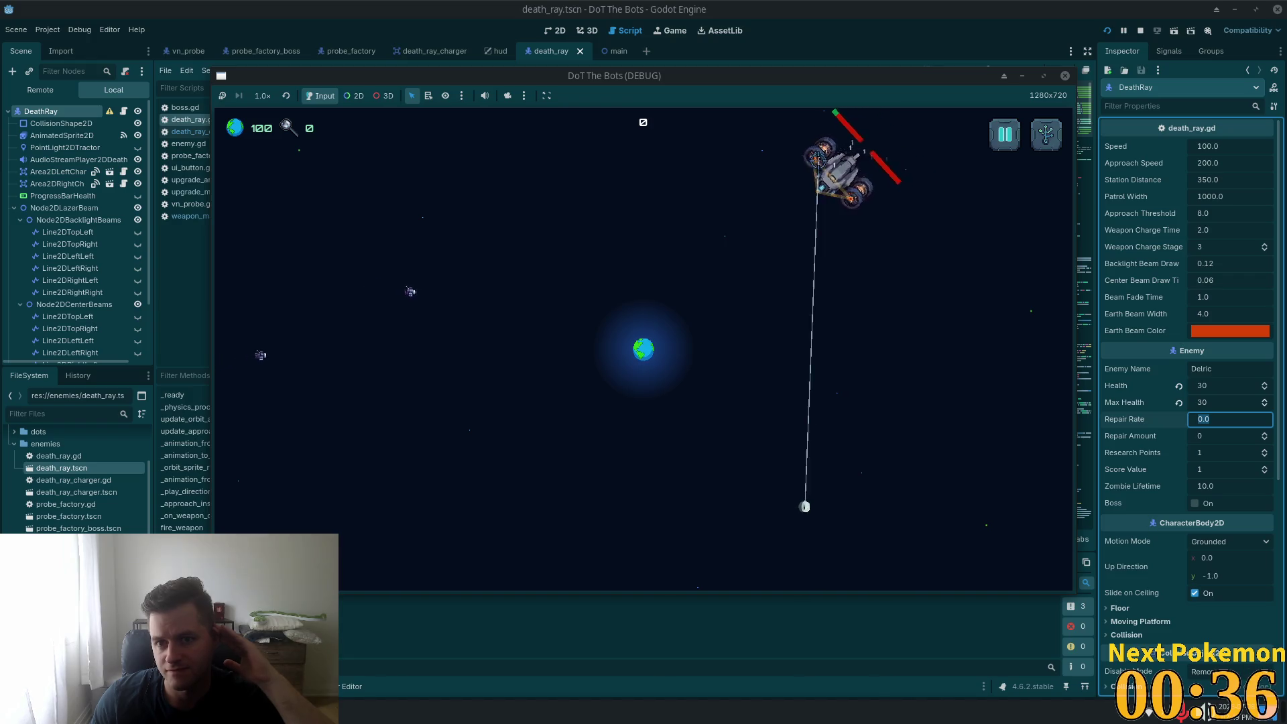
pyautogui.click(816, 159)
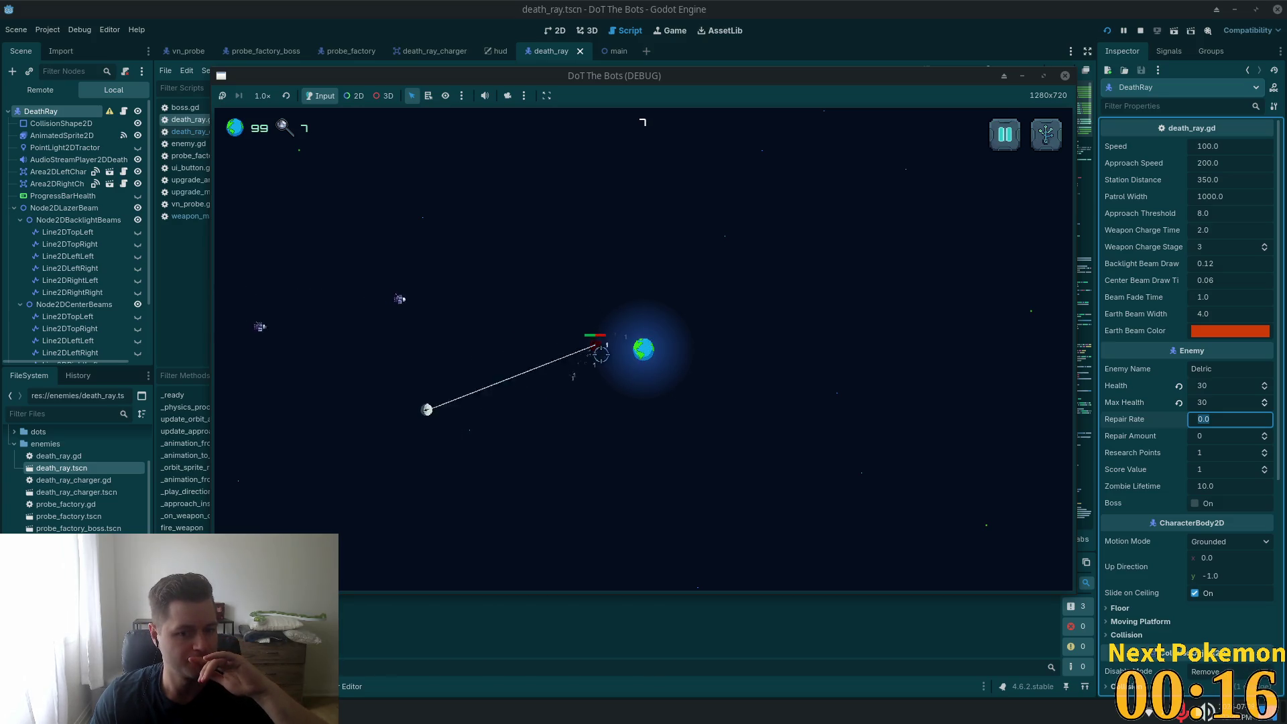
pyautogui.click(1005, 134)
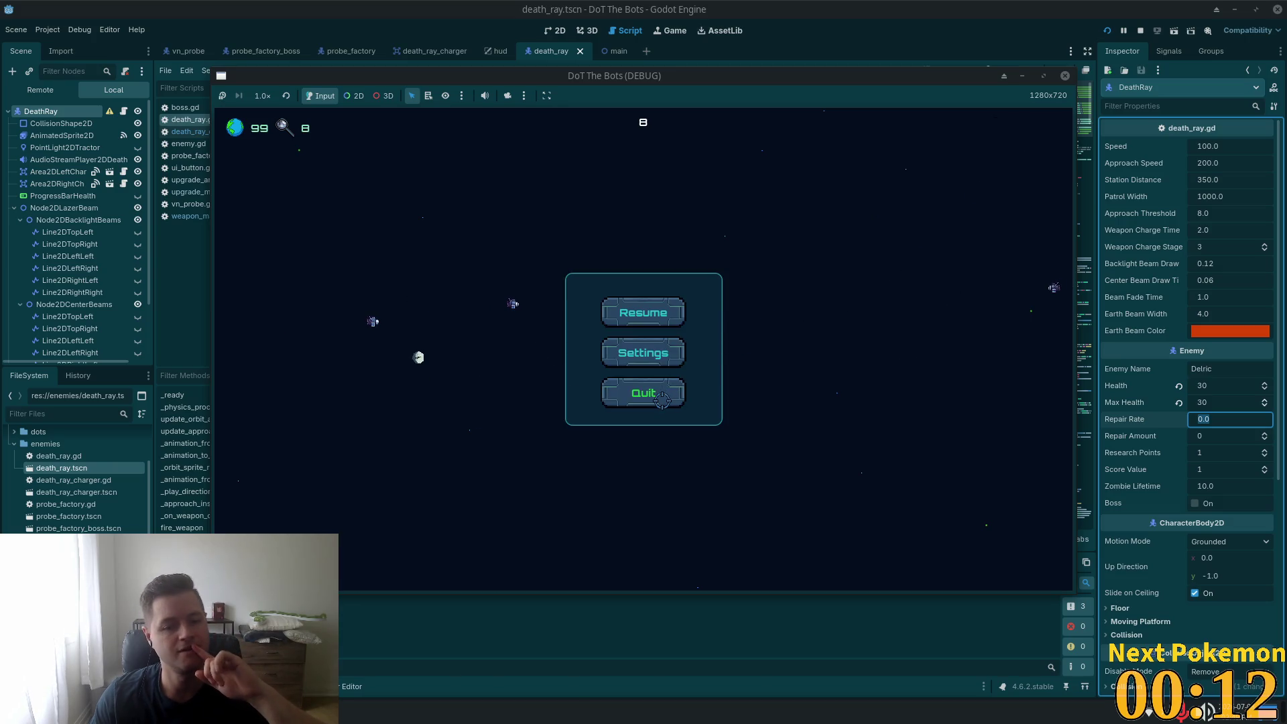
pyautogui.click(661, 400)
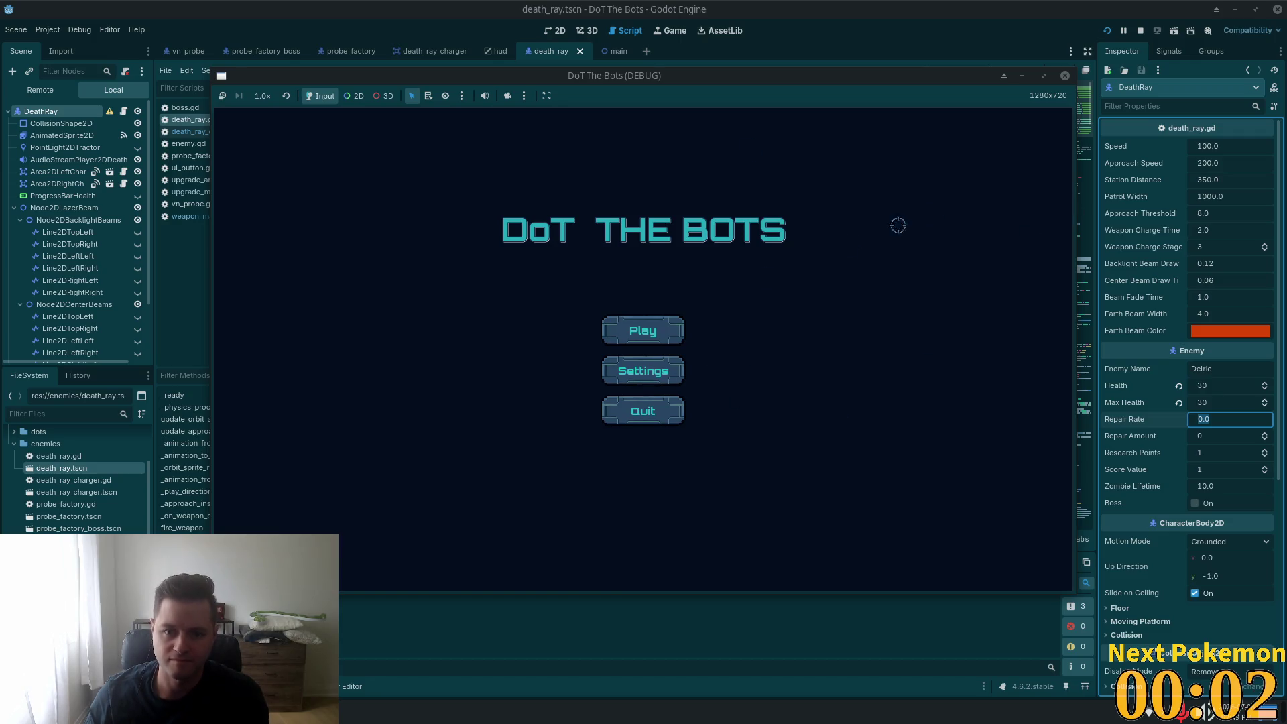
pyautogui.click(659, 410)
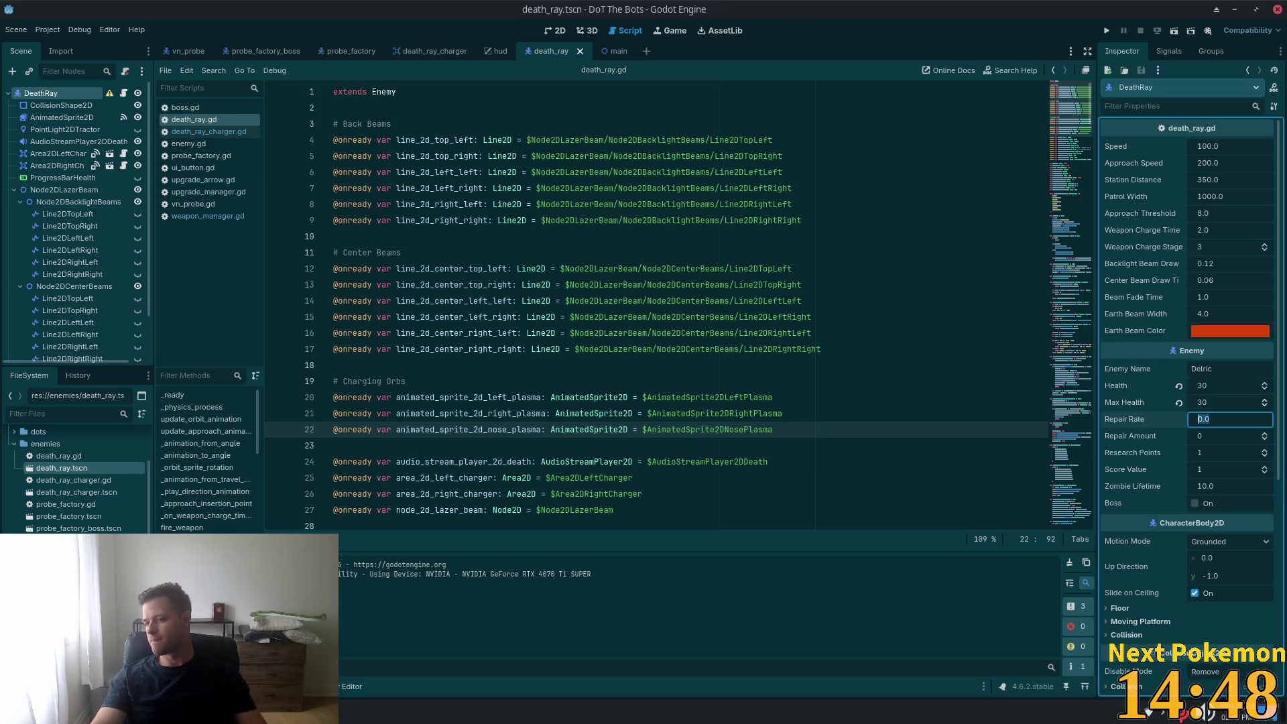
# - Review death_ray.gd's center beam variables, collapse Node2DLazerBeam in the scene tree, and widen the Scene dock
pyautogui.click(451, 285)
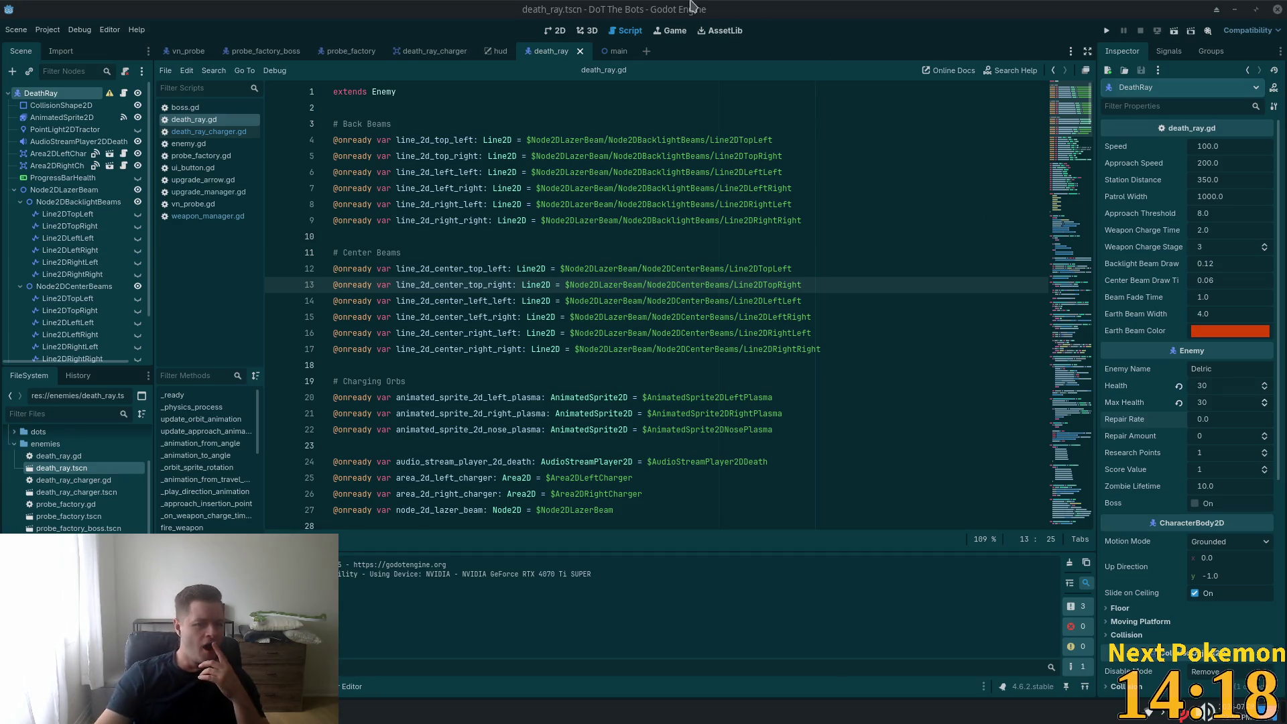
pyautogui.click(688, 286)
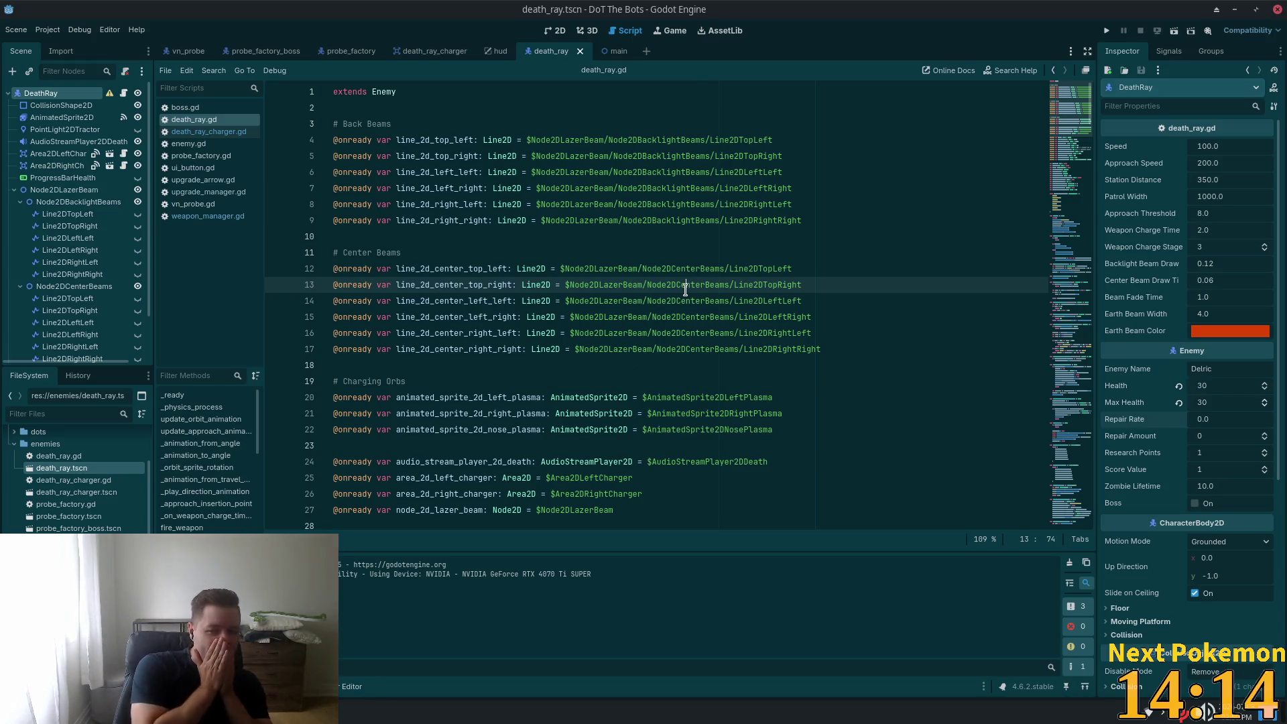
pyautogui.click(554, 218)
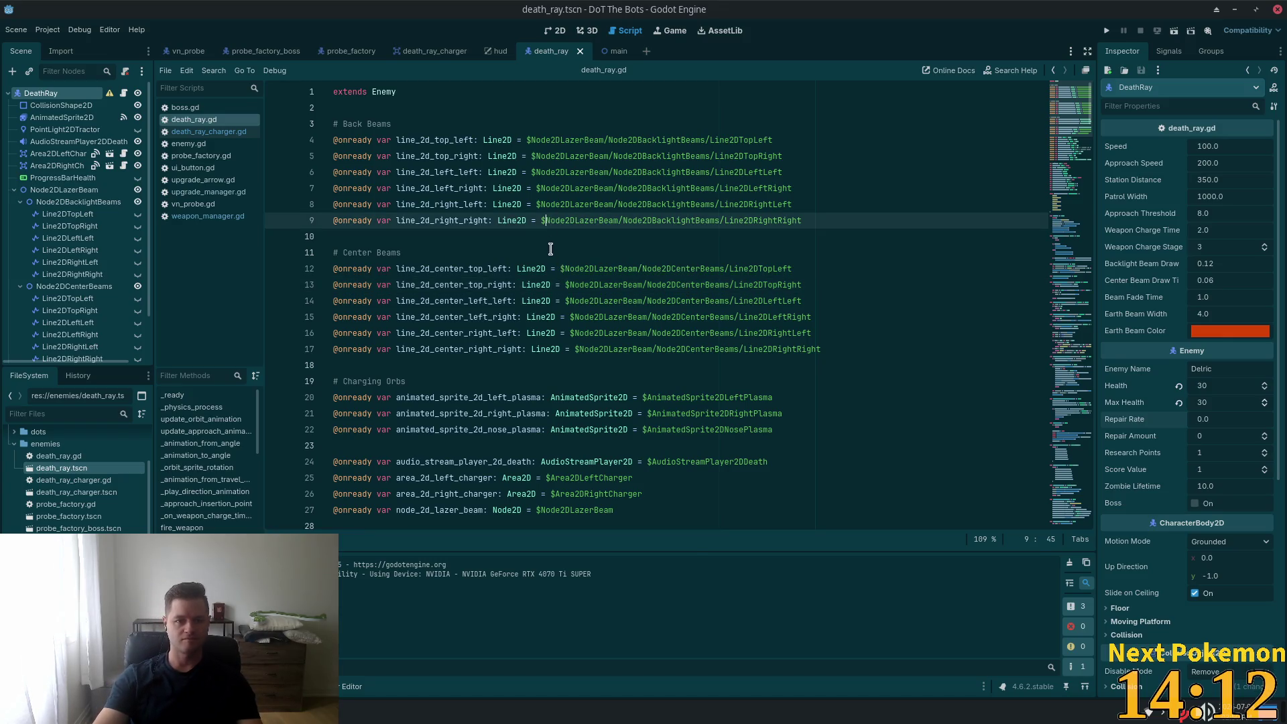
pyautogui.scroll(-15, 558, 248)
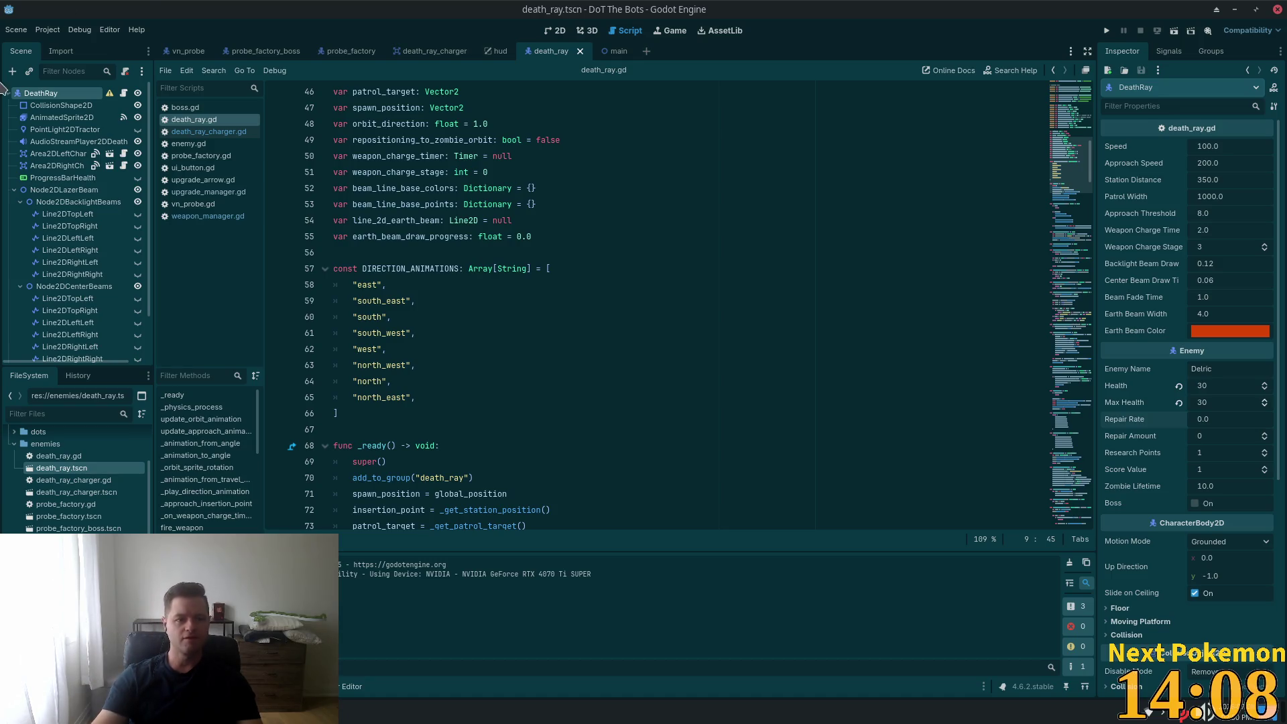
pyautogui.click(14, 190)
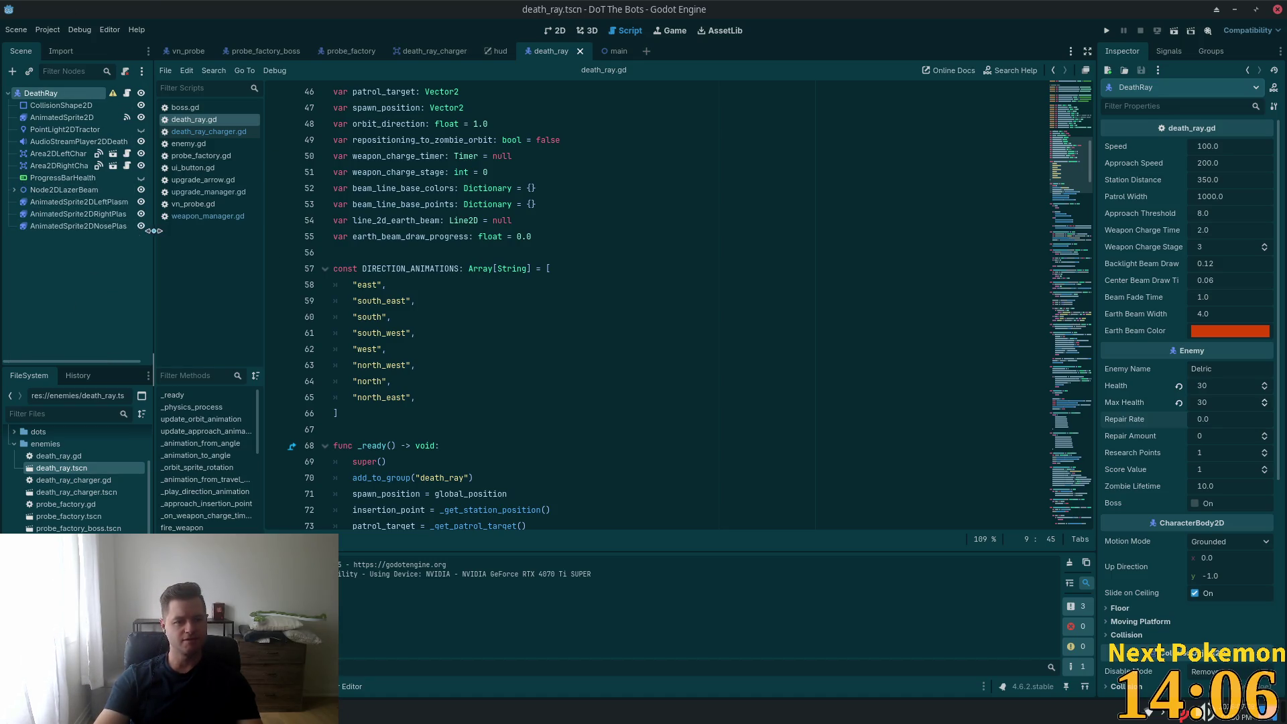
pyautogui.moveTo(154, 248); pyautogui.dragTo(174, 255)
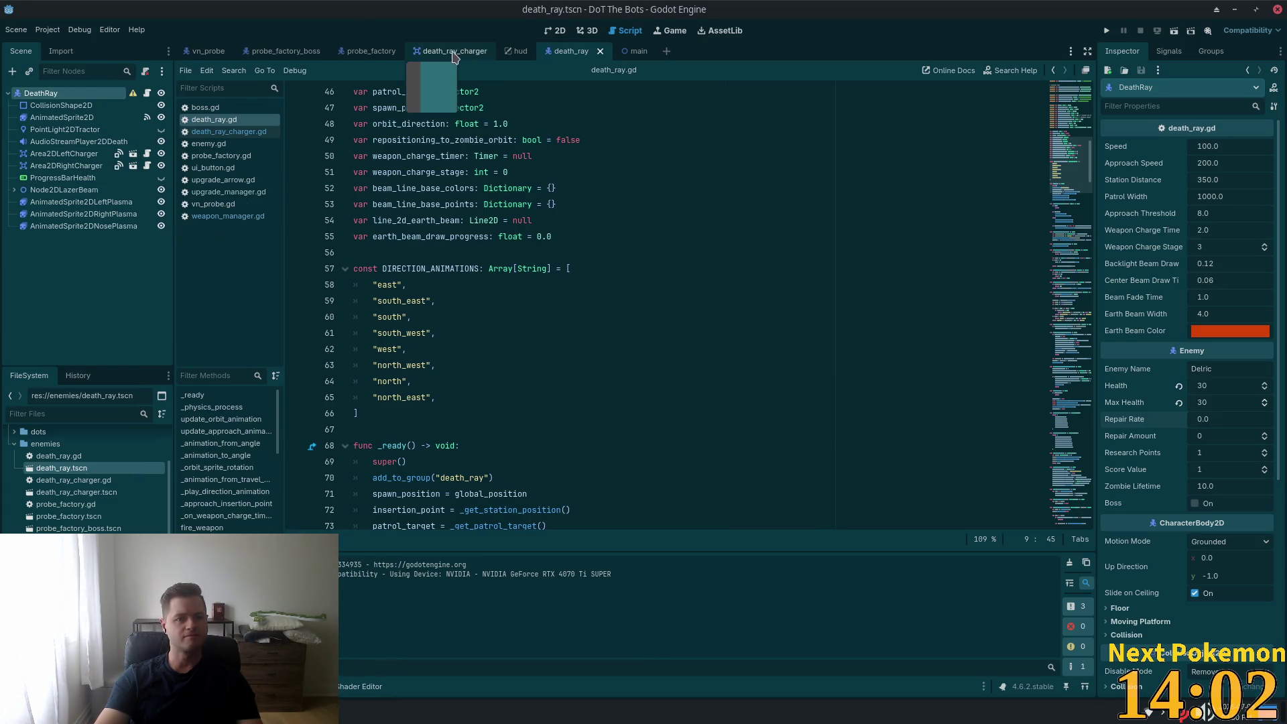
# - In the probe_factory scene, select PointLight2DTractor and review probe_factory.gd's orbit exports and tractor light
pyautogui.click(376, 56)
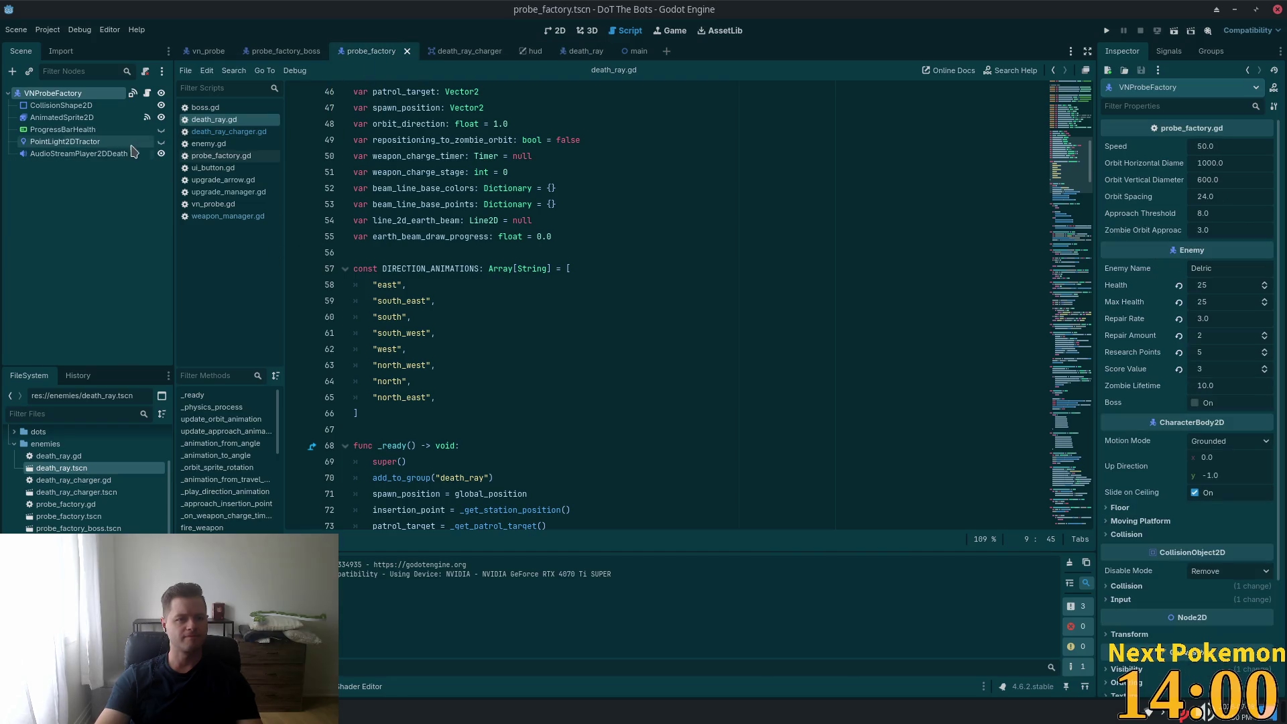
pyautogui.click(65, 141)
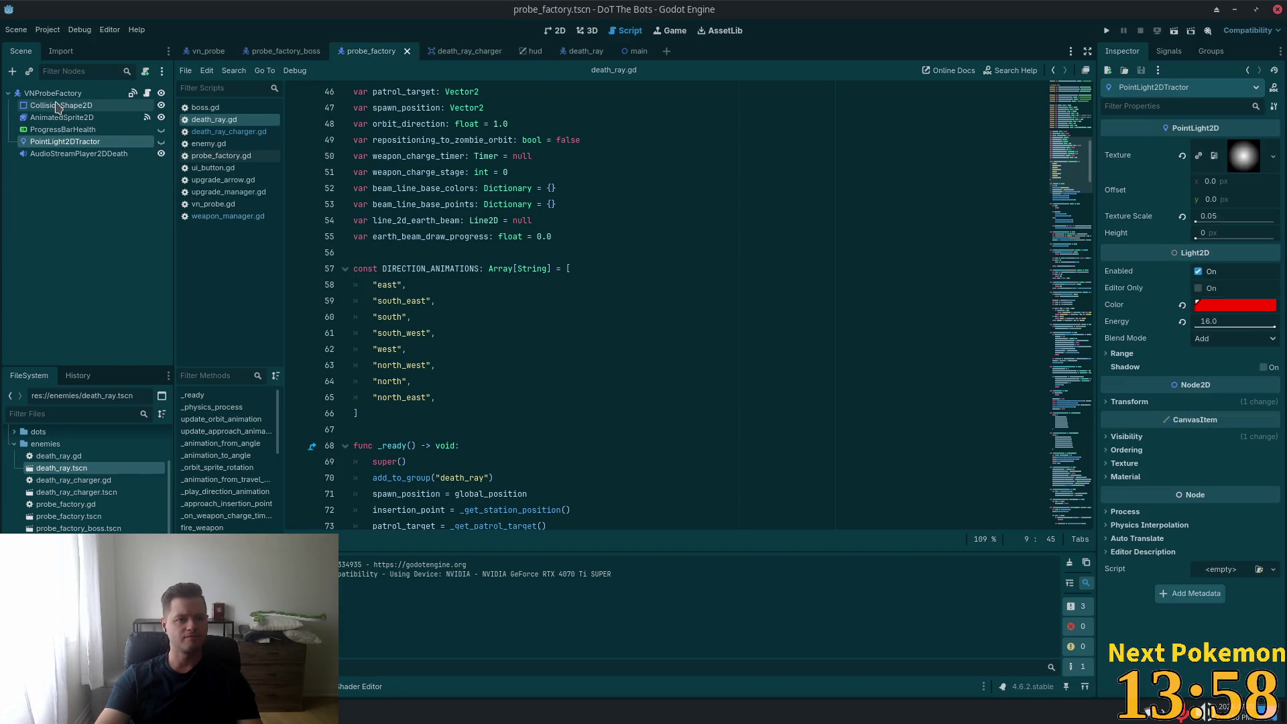
pyautogui.click(132, 94)
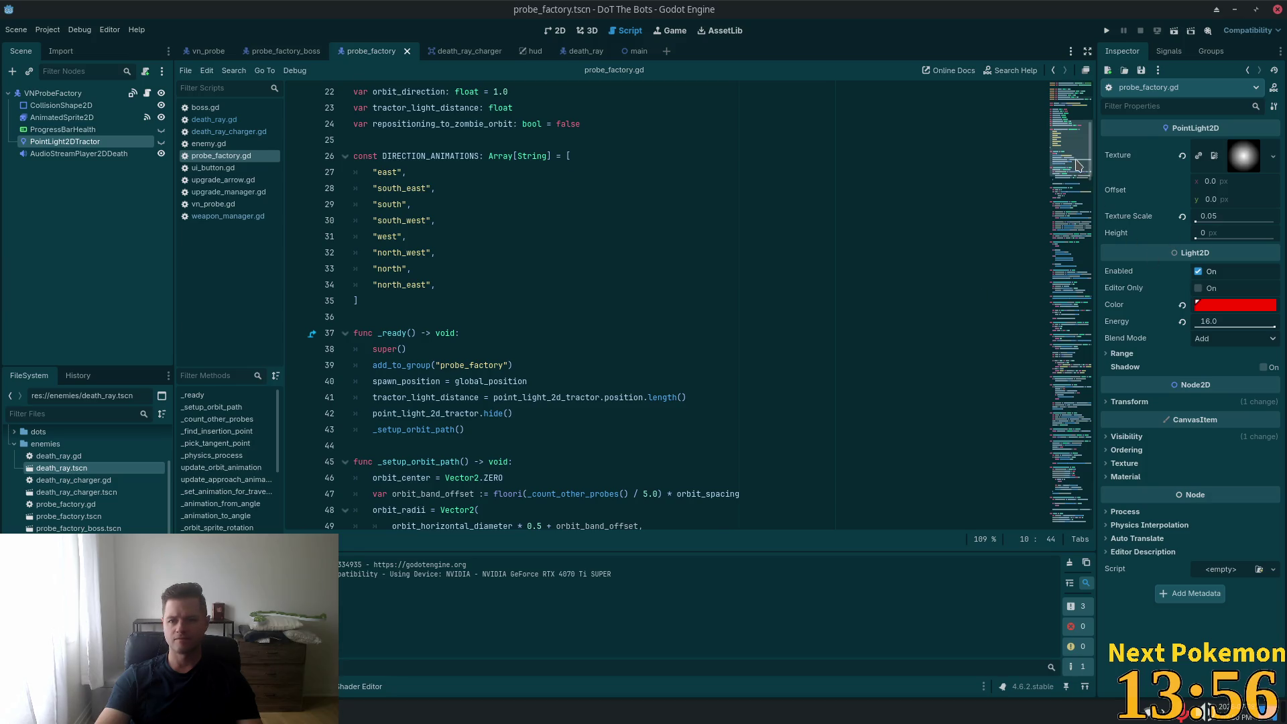
pyautogui.scroll(7, 434, 260)
pyautogui.click(455, 240)
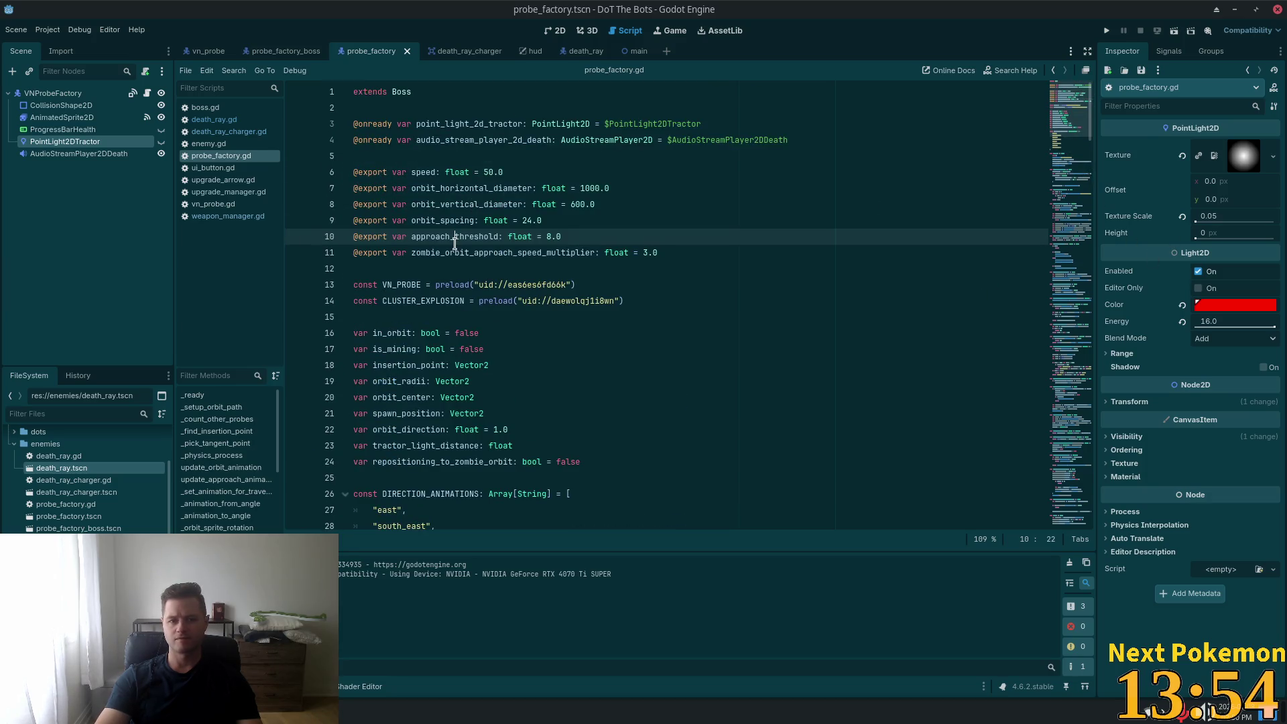
pyautogui.click(467, 143)
pyautogui.click(430, 126)
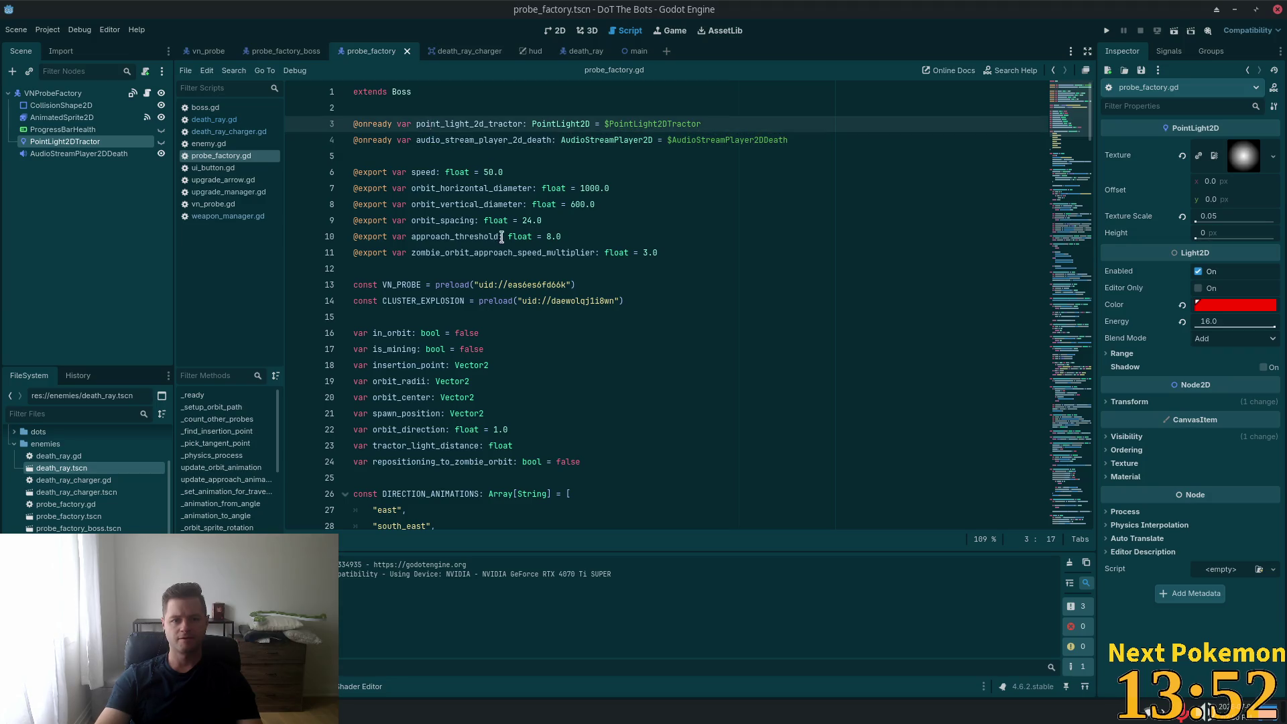
pyautogui.scroll(-1, 529, 282)
# - Inspect the CLUSTER_EXPLOSION preload line, then bring up the death_ray and death_ray_charger scenes
pyautogui.click(480, 253)
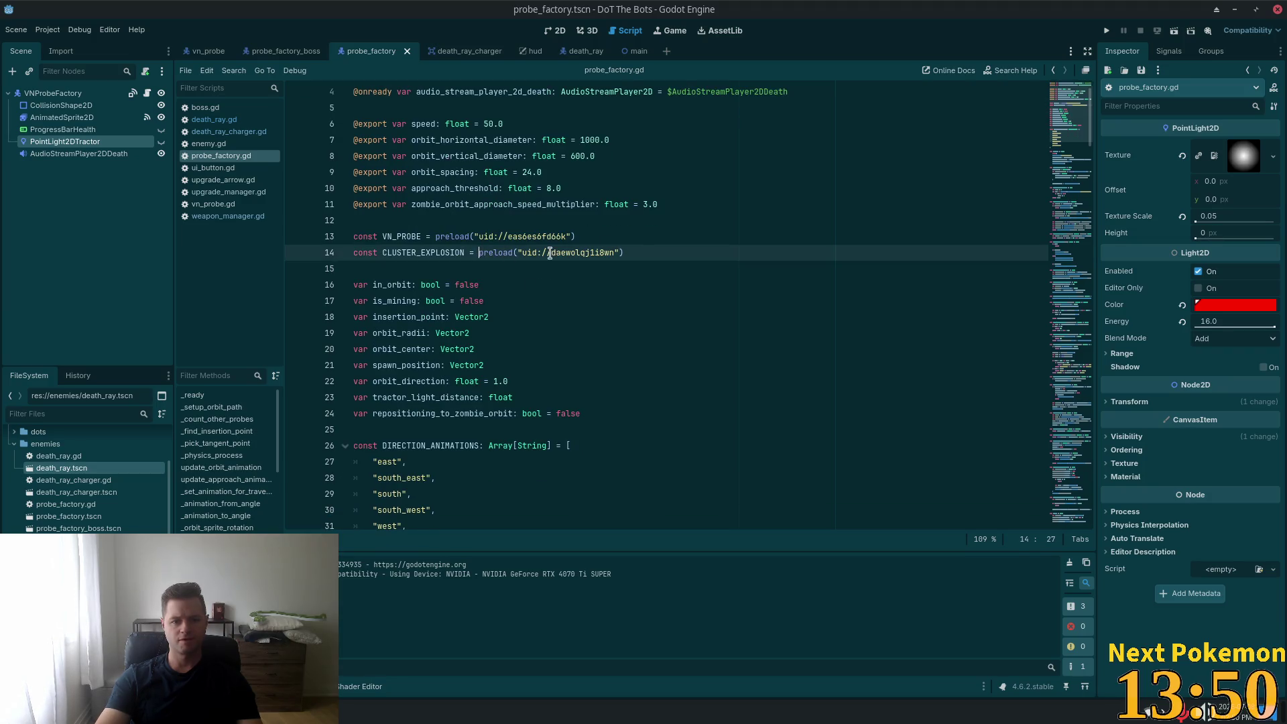
pyautogui.click(643, 248)
pyautogui.hotkey('shift', 'Home')
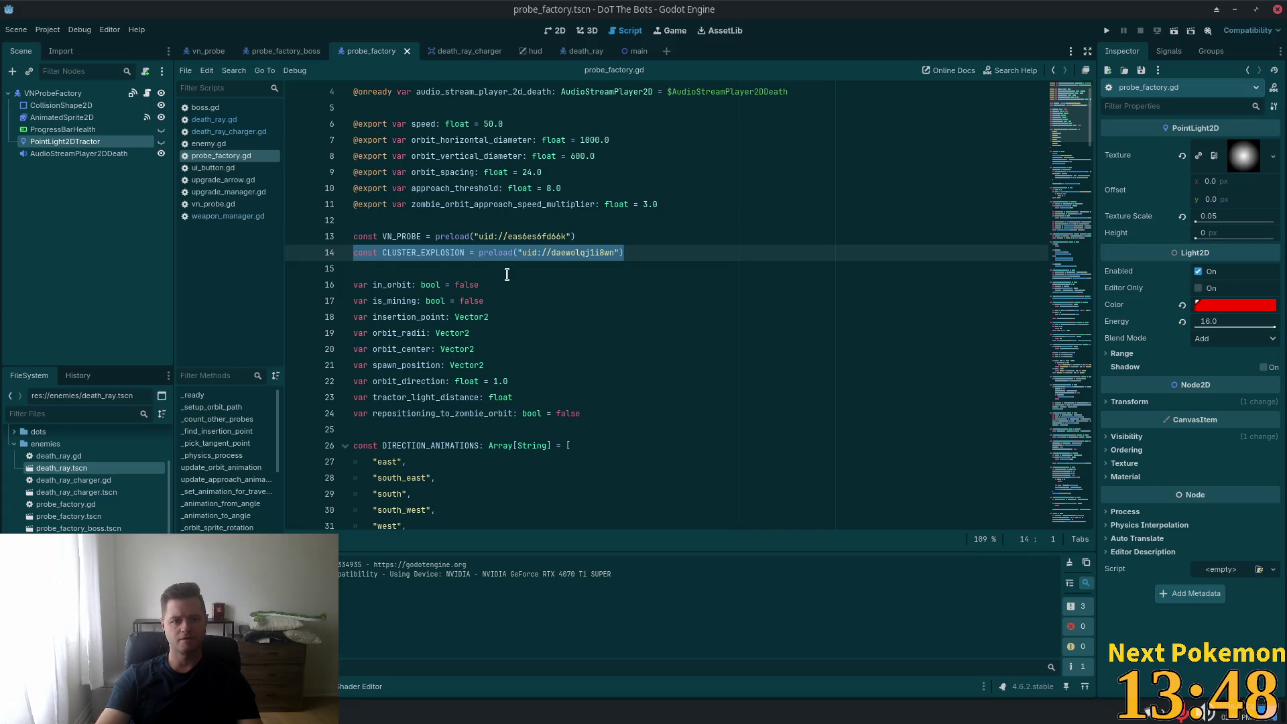
pyautogui.click(615, 188)
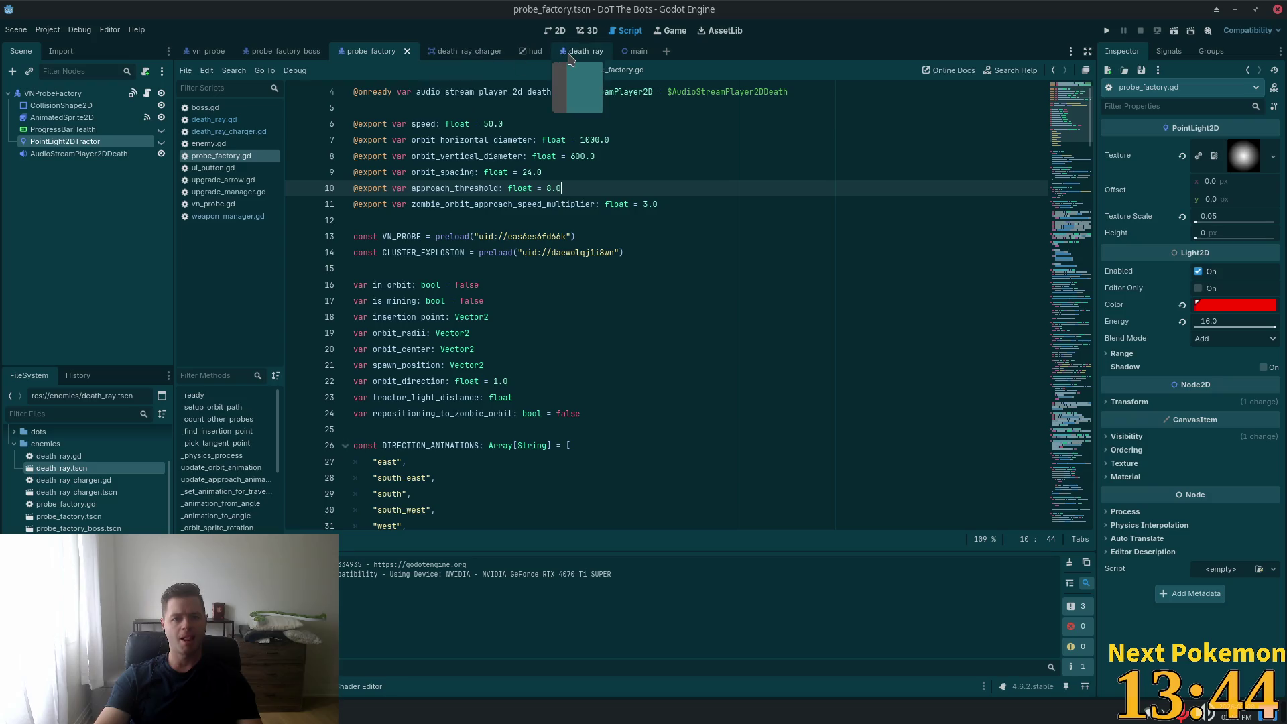
pyautogui.click(569, 54)
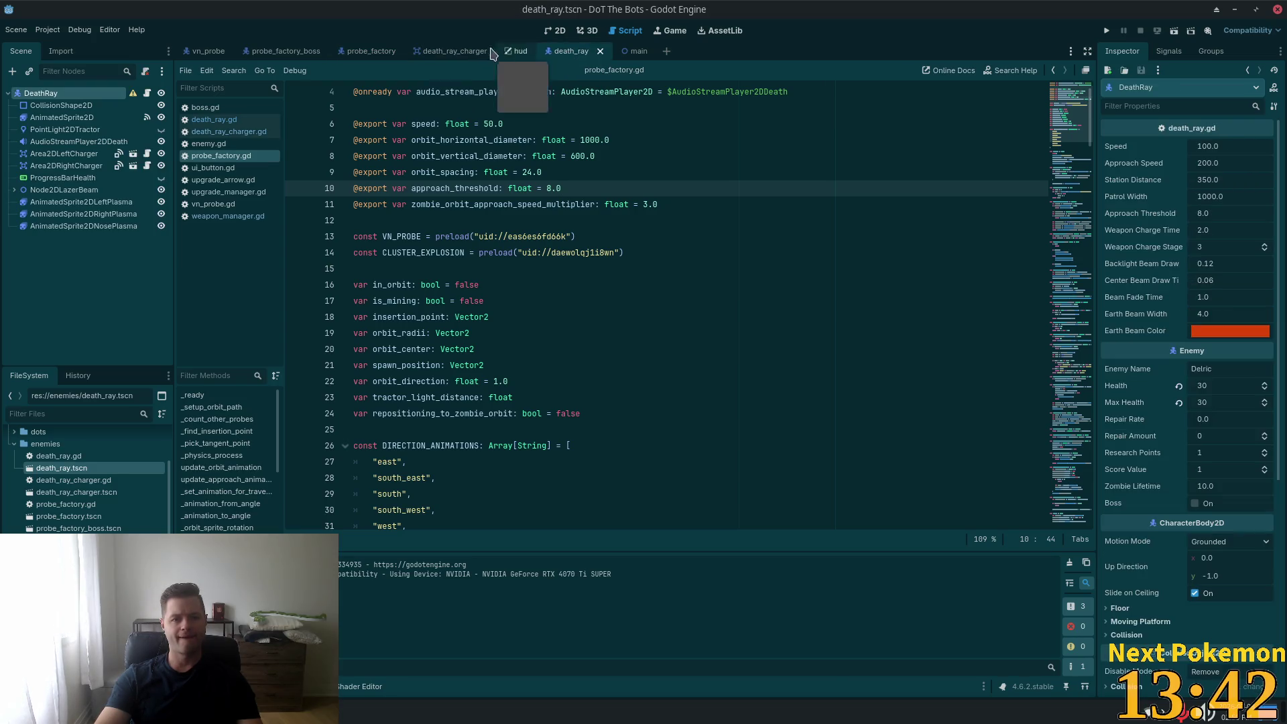
pyautogui.click(464, 53)
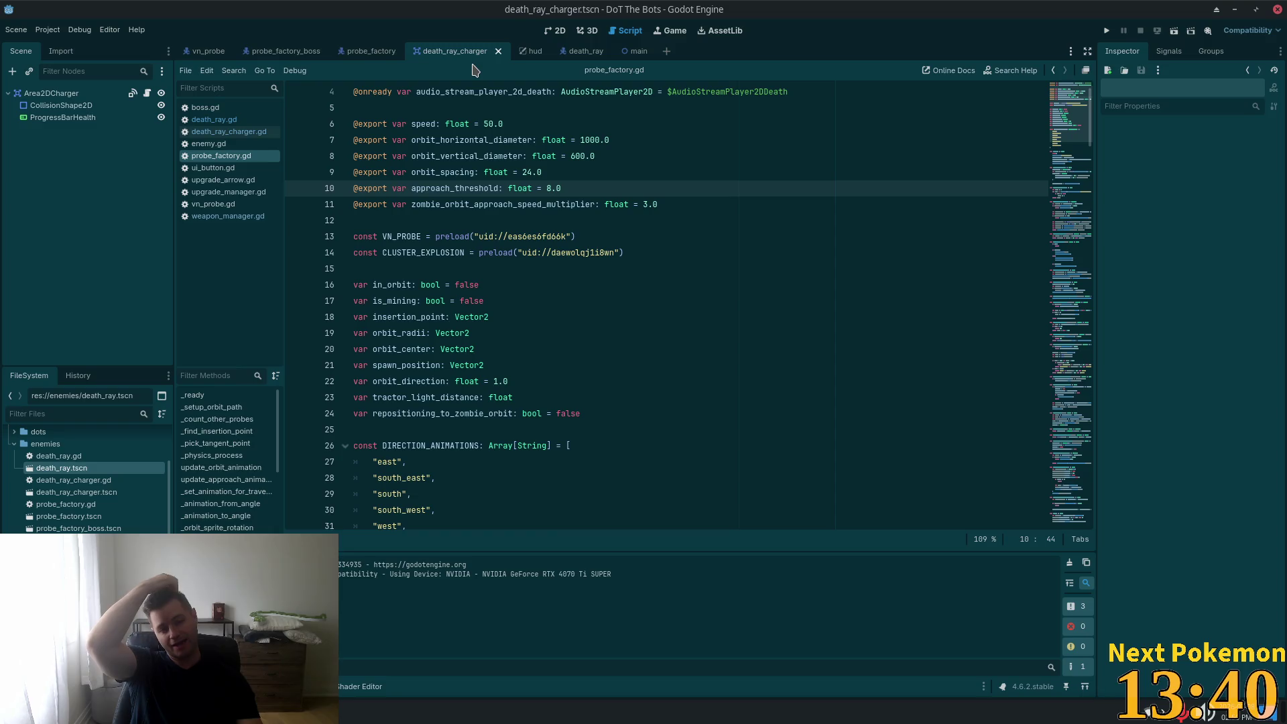
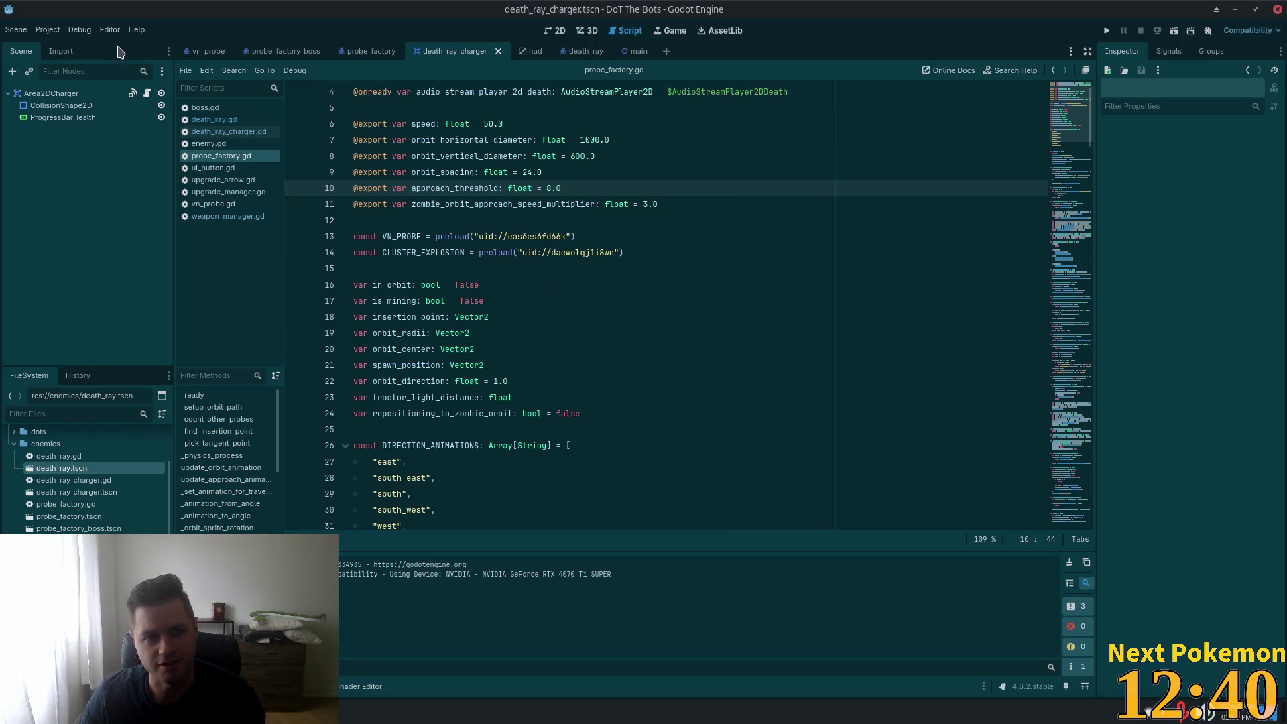
# - In the main scene's 2D view, drag the DeathRay ship to just below Earth
pyautogui.click(625, 51)
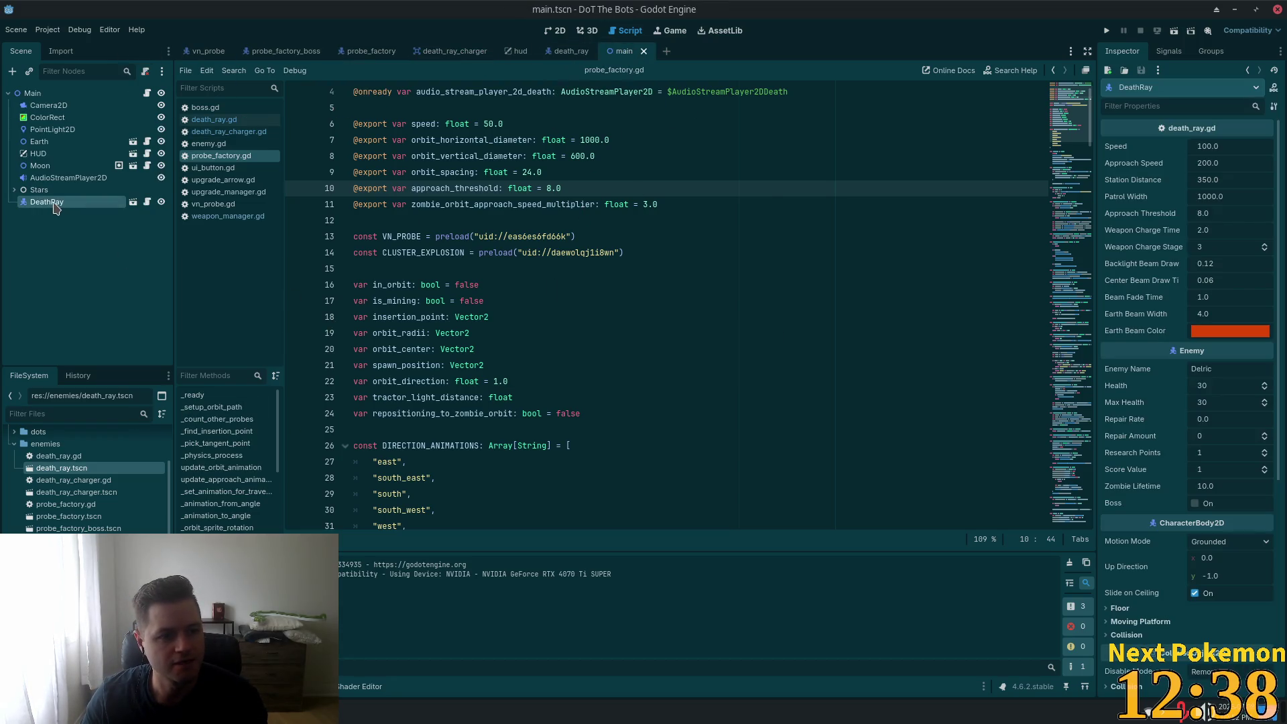
pyautogui.click(555, 30)
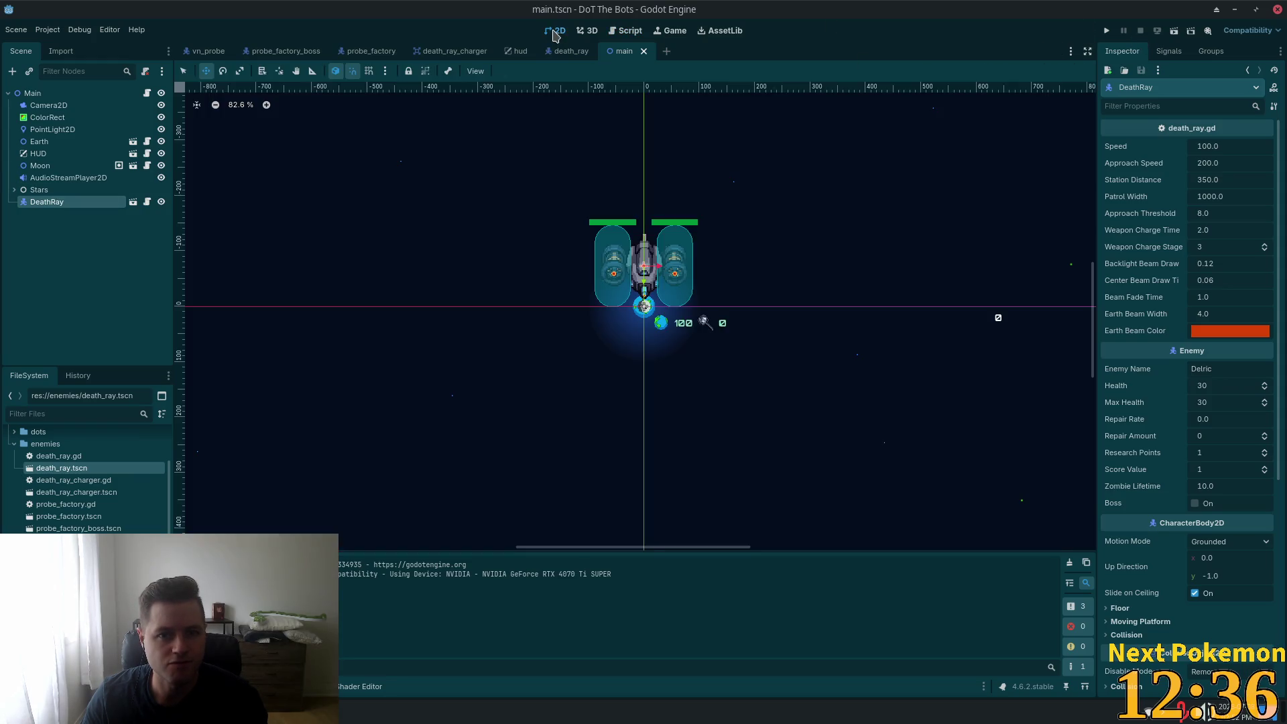
pyautogui.scroll(-2, 378, 258)
pyautogui.moveTo(377, 258)
pyautogui.mouseDown()
pyautogui.moveTo(525, 278)
pyautogui.moveTo(523, 327)
pyautogui.mouseUp()
# - Run the project, start a round from the title menu, play to Game Over, then stop it
pyautogui.click(1107, 31)
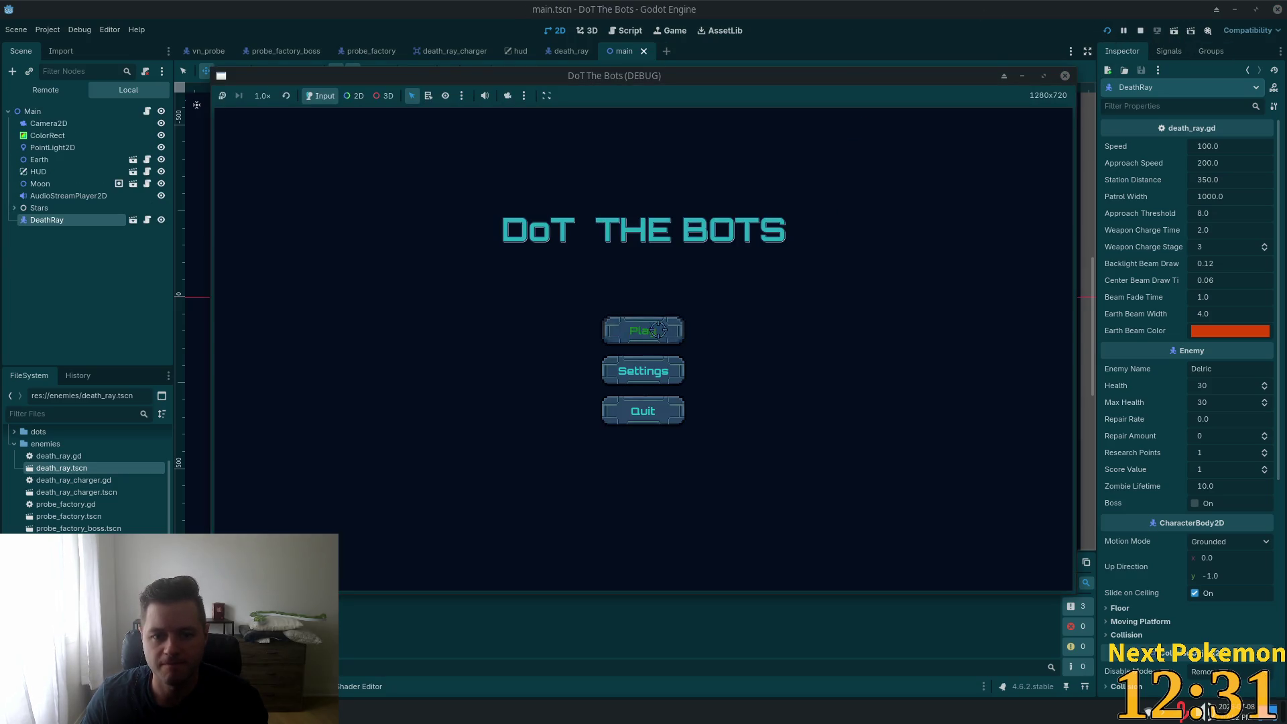
pyautogui.click(657, 329)
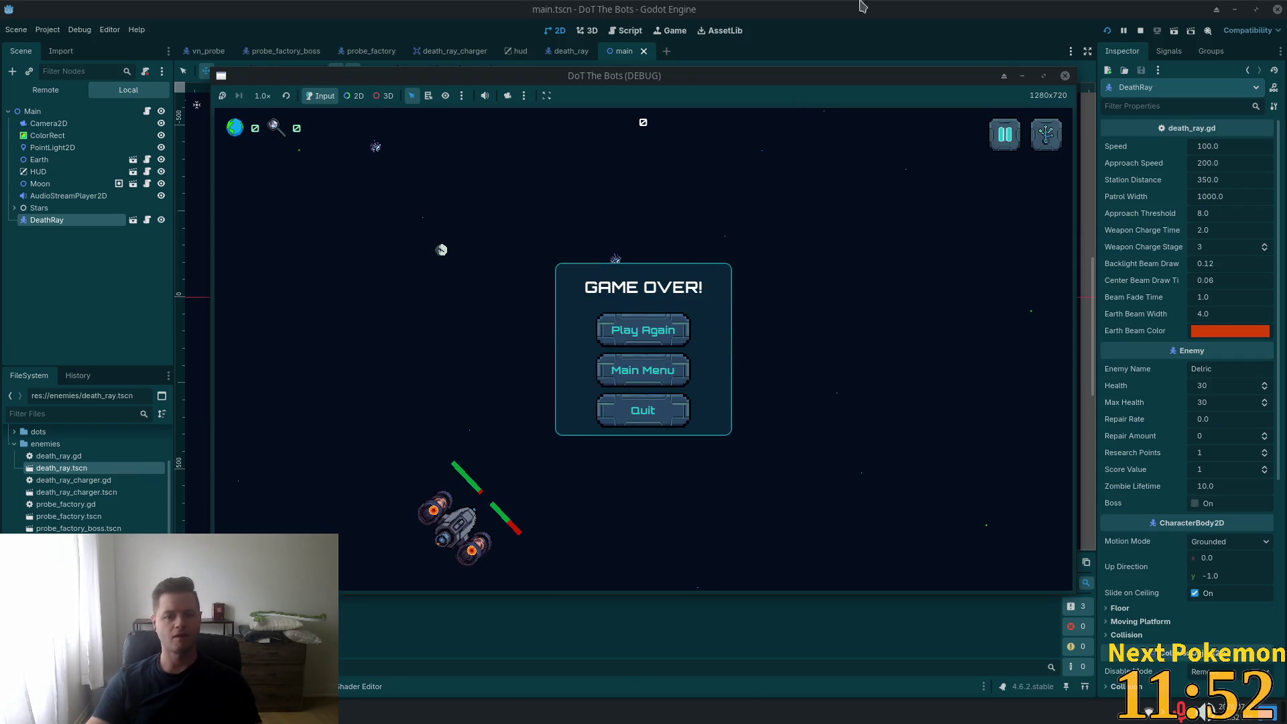
pyautogui.press('F8')
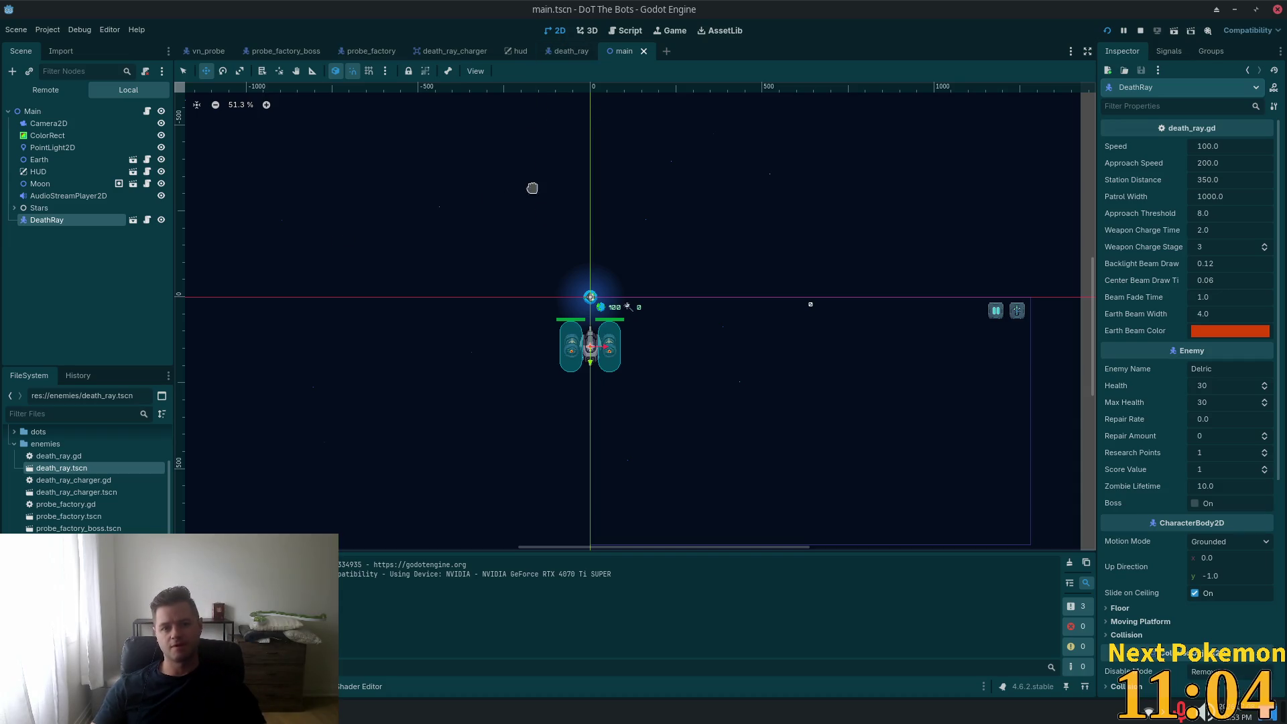
# - In Cursor's death_ray.gd, paste the CLUSTER_EXPLOSION preload constant below the node_2d_lazer_beam line
pyautogui.hotkey('alt', 'Tab')
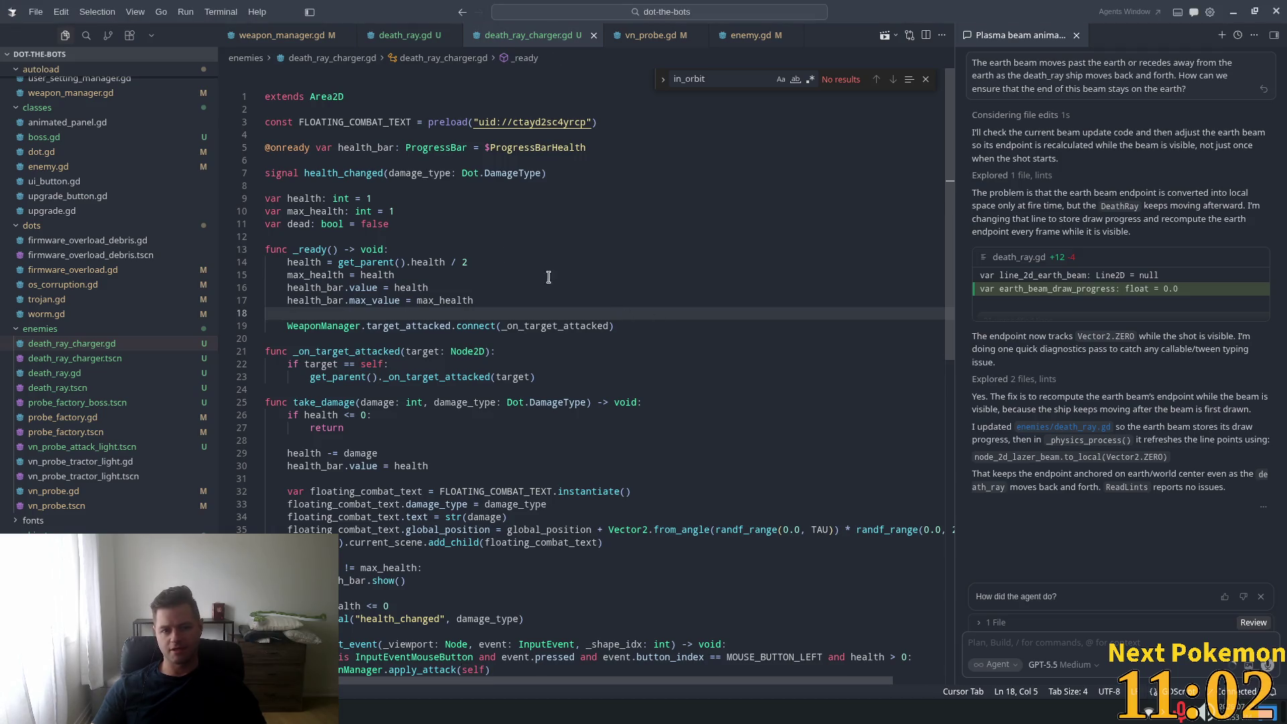
pyautogui.scroll(-4, 539, 275)
pyautogui.click(690, 287)
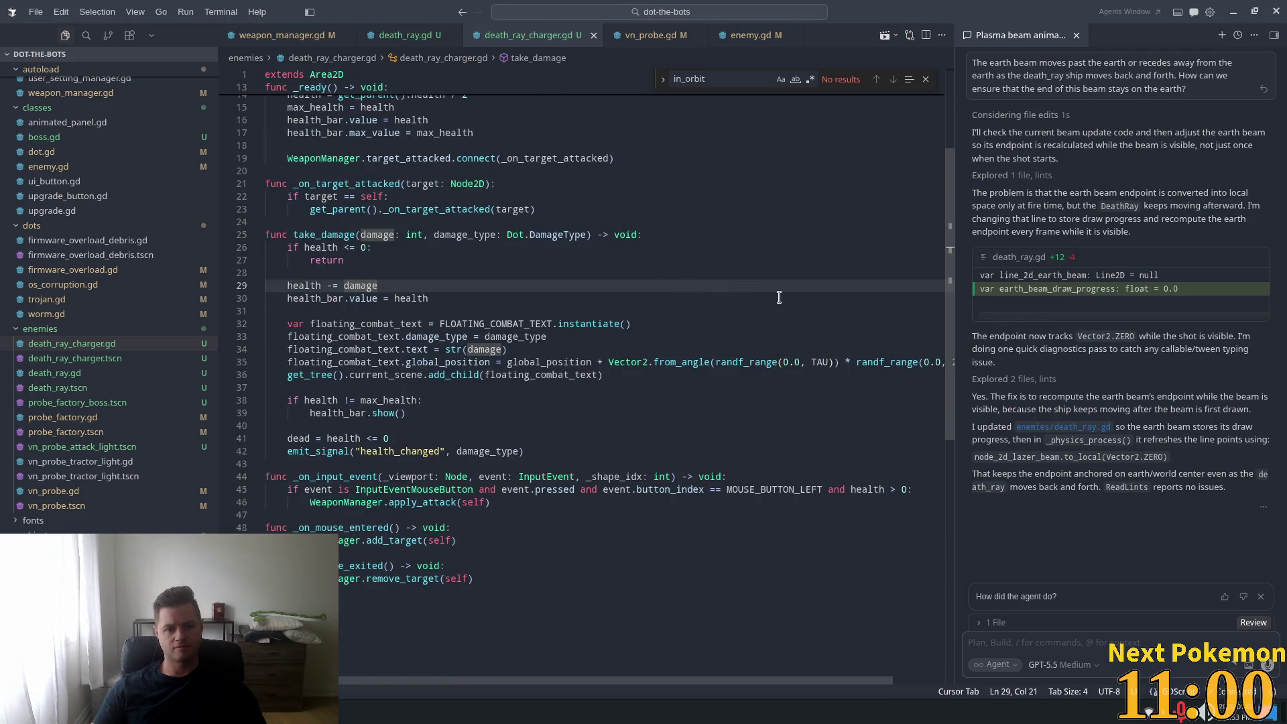
pyautogui.scroll(4, 693, 286)
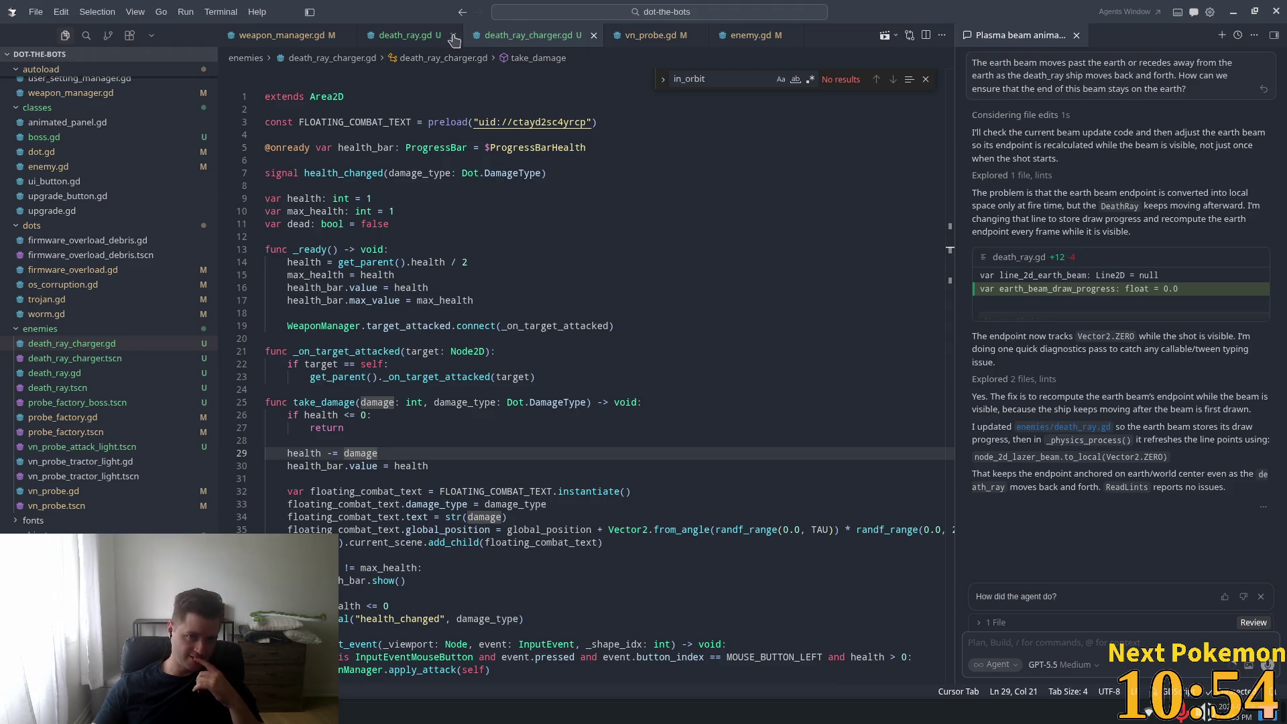
pyautogui.click(404, 37)
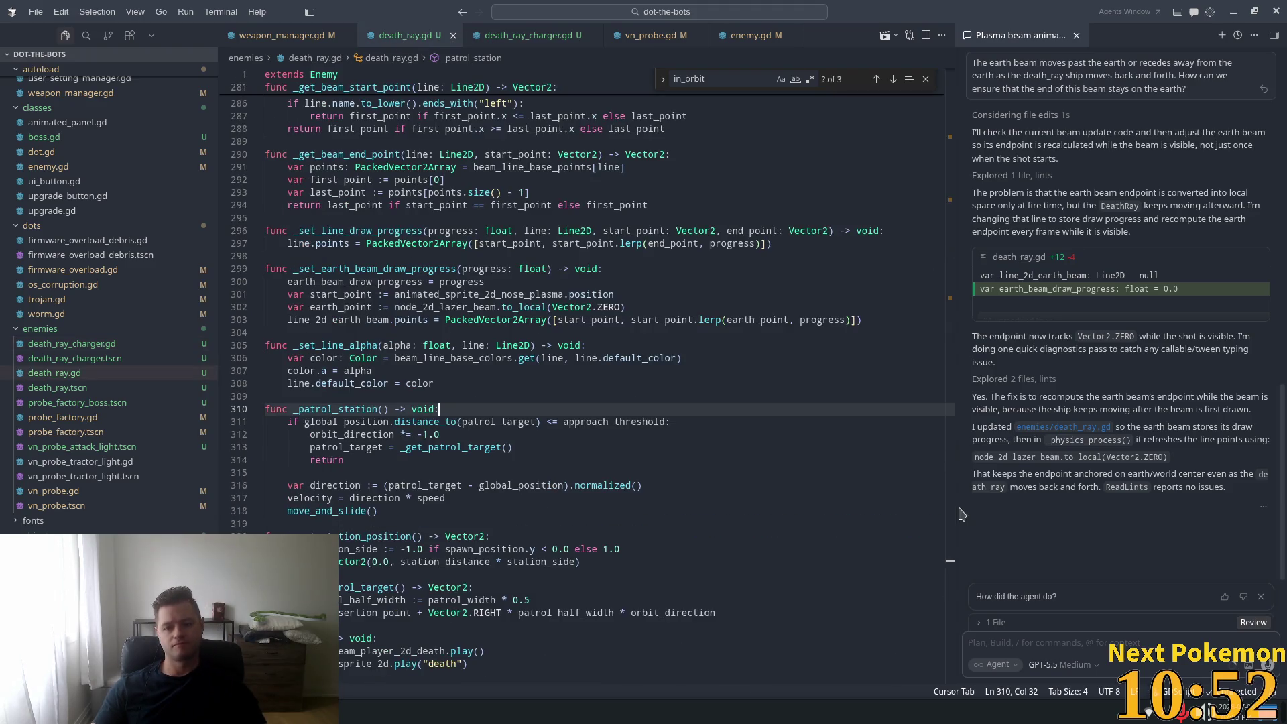
pyautogui.scroll(20, 637, 315)
pyautogui.scroll(-4, 637, 315)
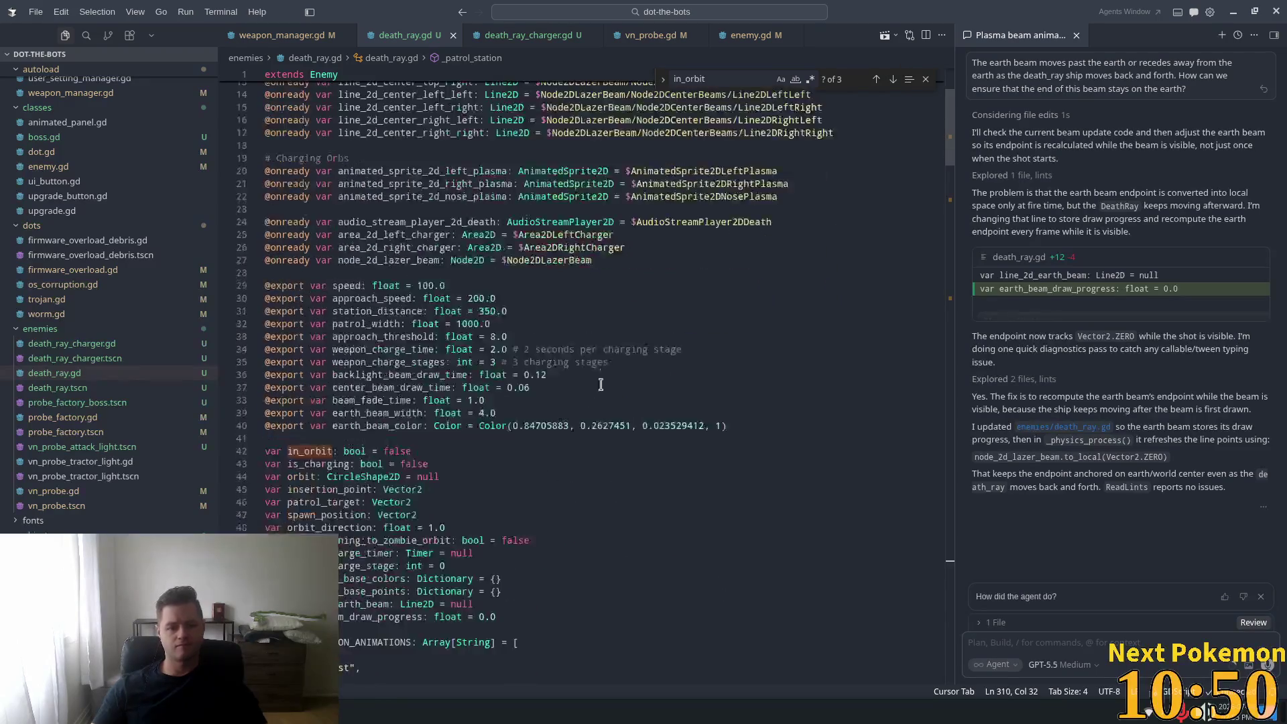
pyautogui.click(591, 264)
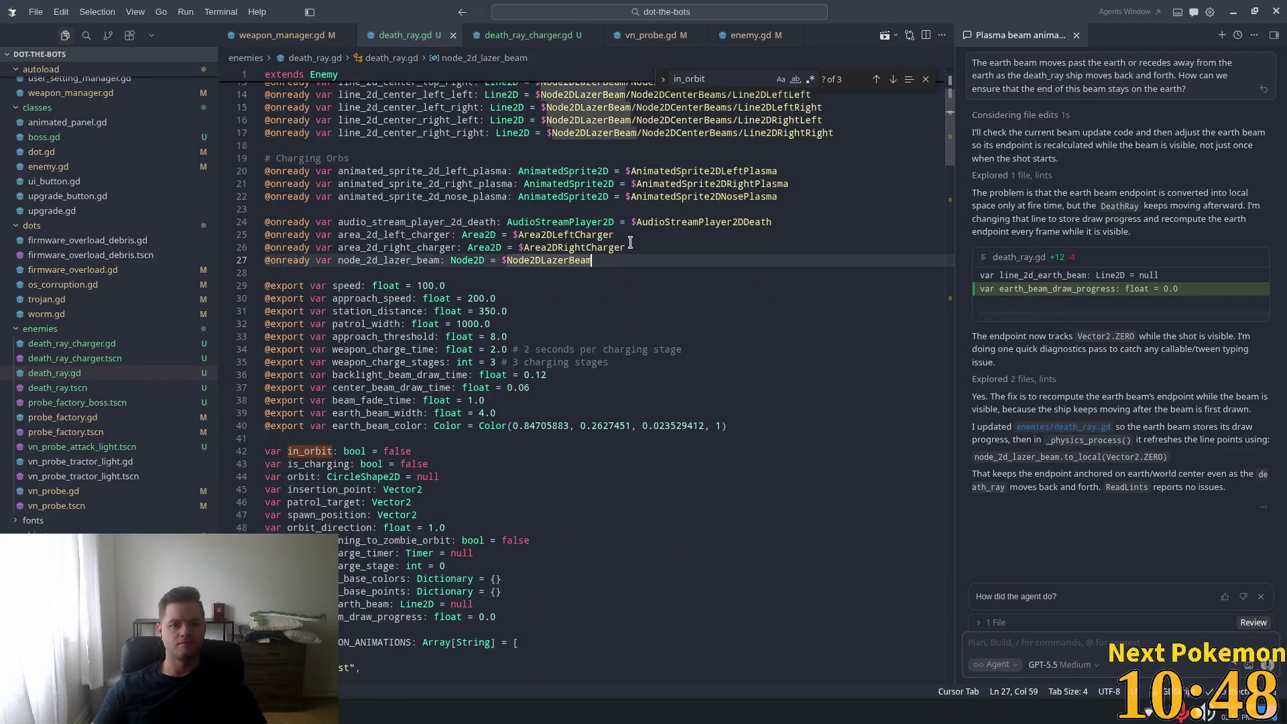
pyautogui.press('Return')
pyautogui.press('Return')
pyautogui.write('const CLUSTER_EXPLOSION = preload("uid://daewolqj1i8wn")')
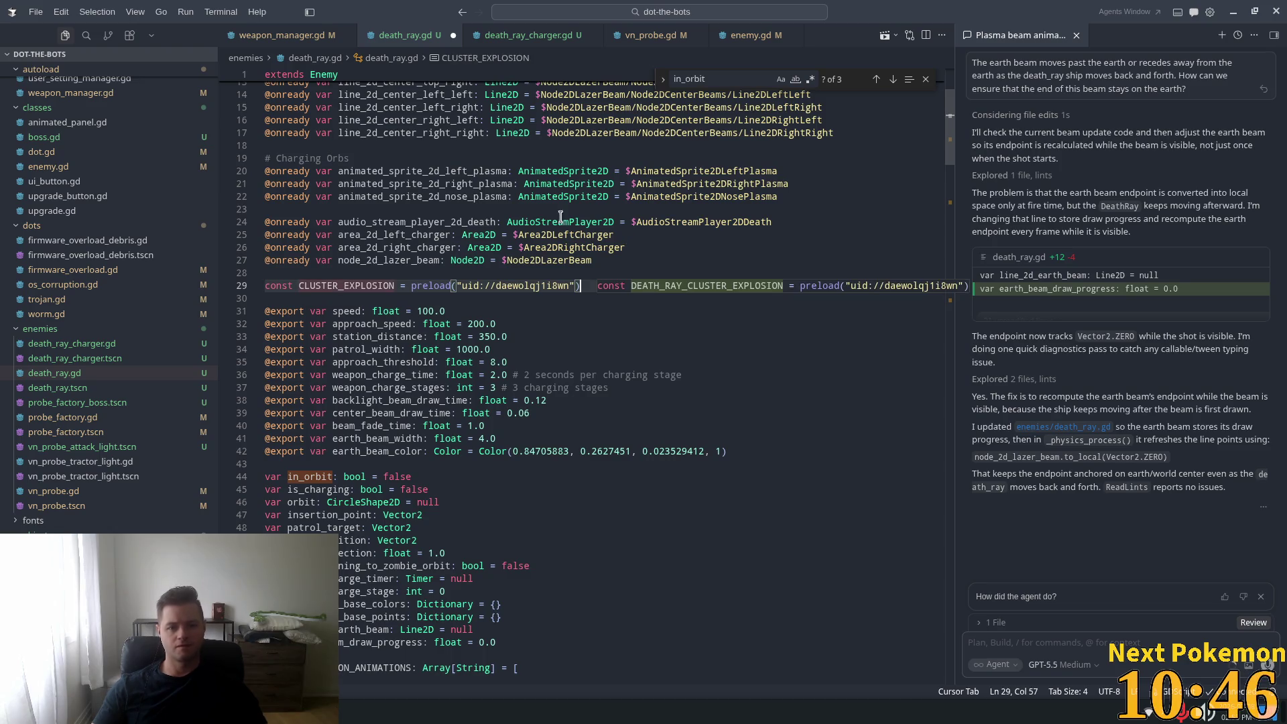
# - Scroll through death_ray.gd to review the earth beam endpoint now recomputed every physics frame
pyautogui.scroll(4, 410, 325)
pyautogui.scroll(-5, 412, 320)
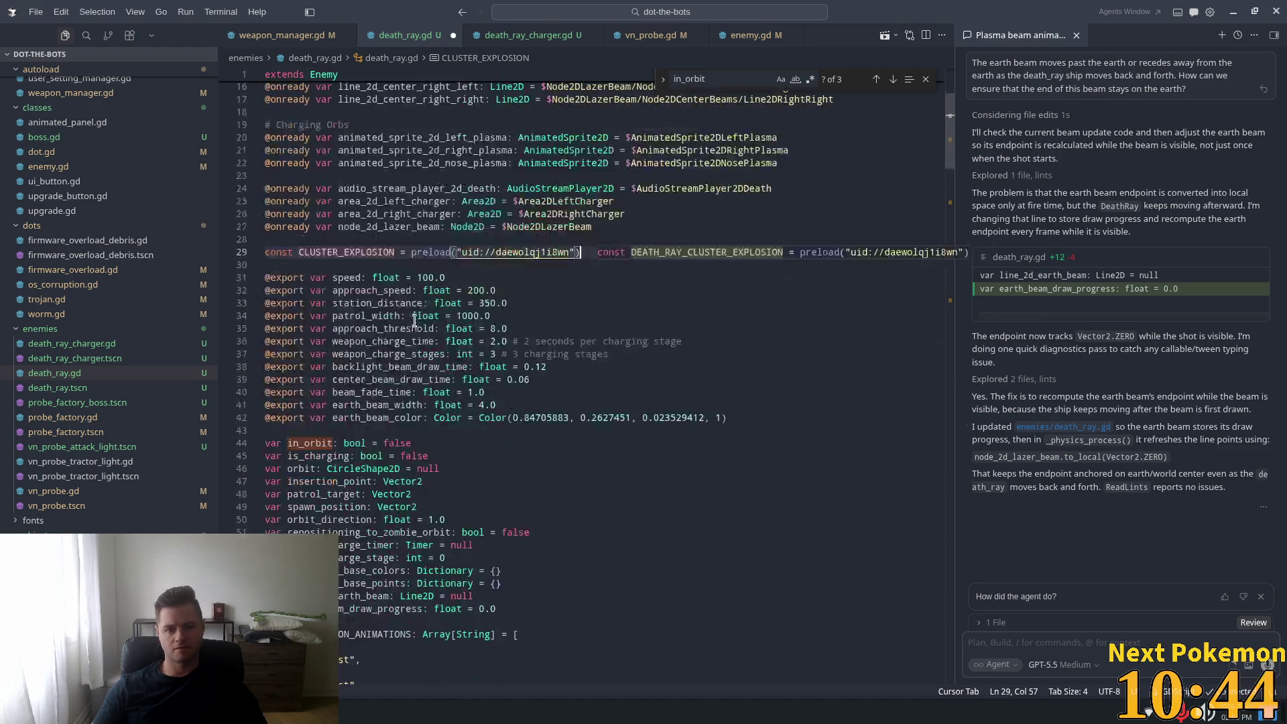
pyautogui.click(429, 339)
pyautogui.scroll(-2, 587, 400)
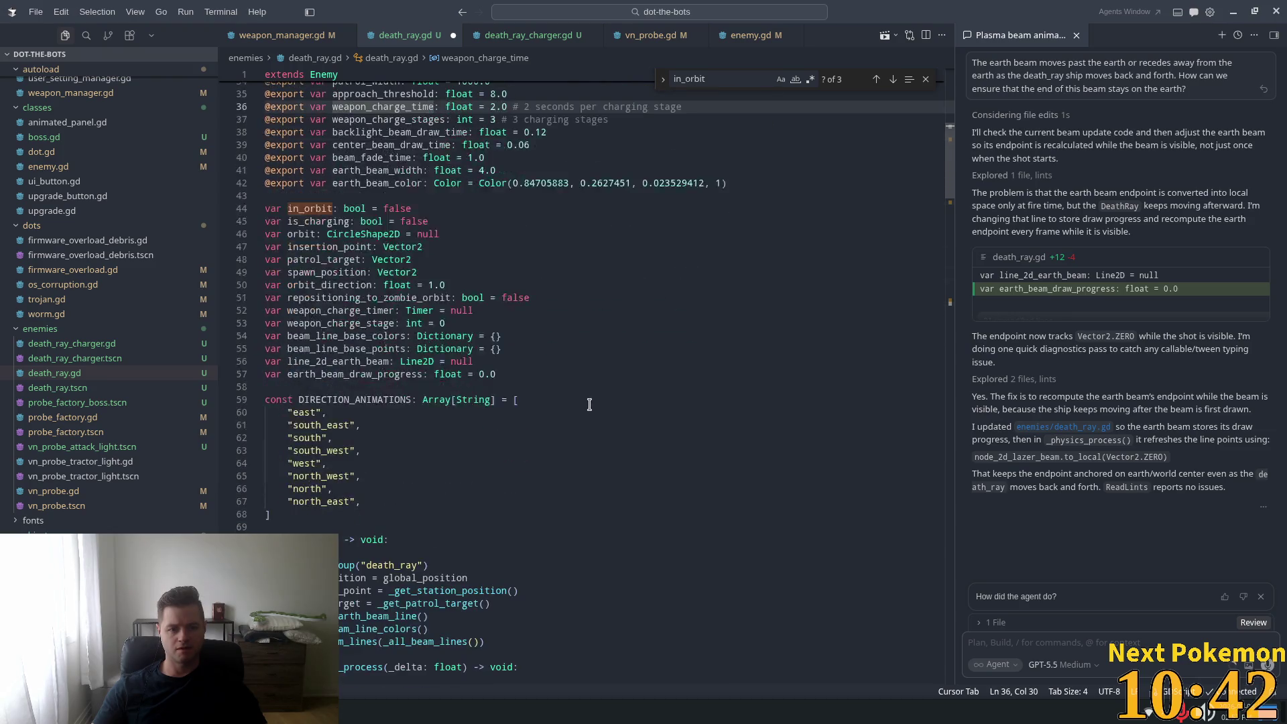
pyautogui.scroll(-6, 587, 400)
pyautogui.moveTo(948, 207); pyautogui.dragTo(943, 493)
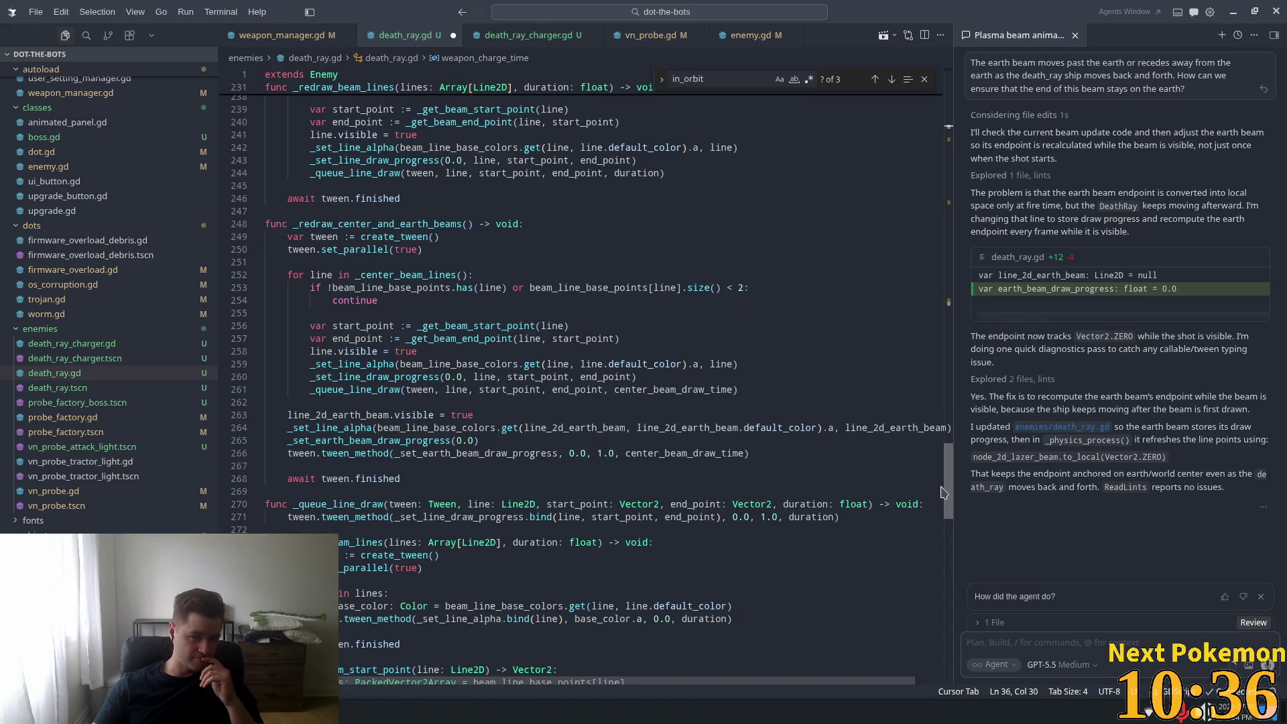
pyautogui.moveTo(943, 493)
pyautogui.mouseDown()
pyautogui.moveTo(959, 175)
pyautogui.moveTo(976, 149)
pyautogui.mouseUp()
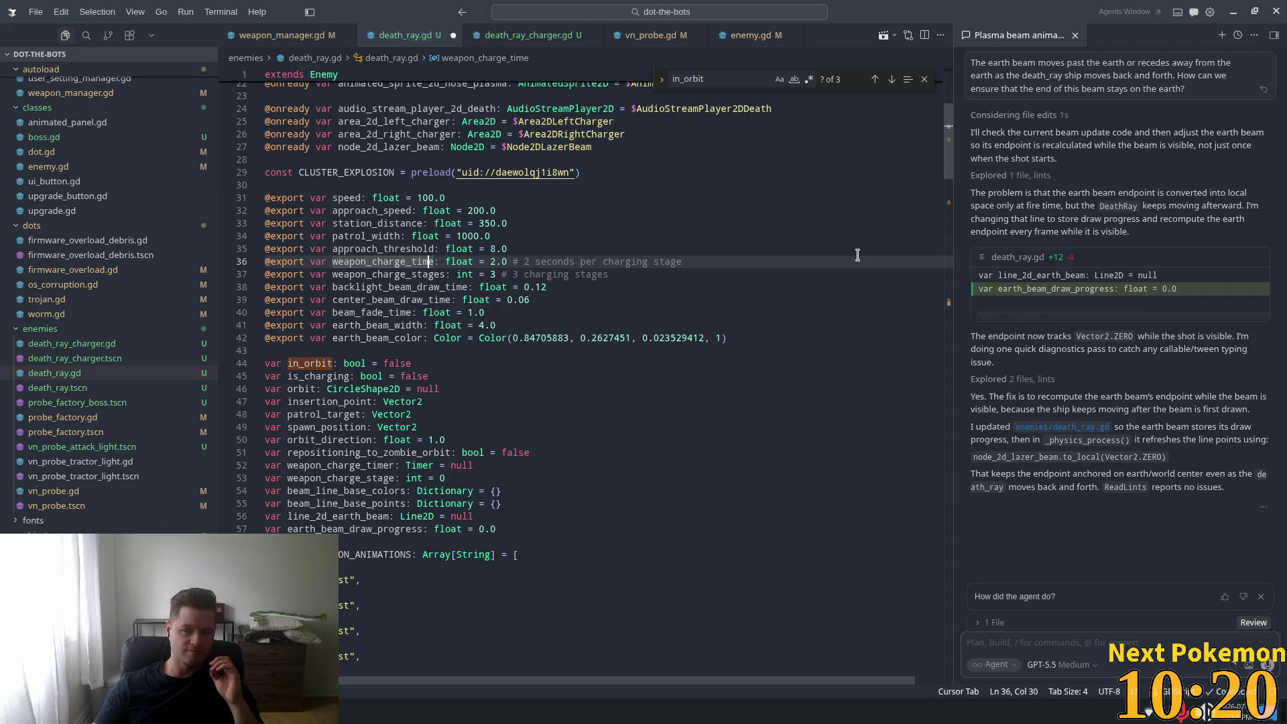
pyautogui.scroll(-5, 764, 362)
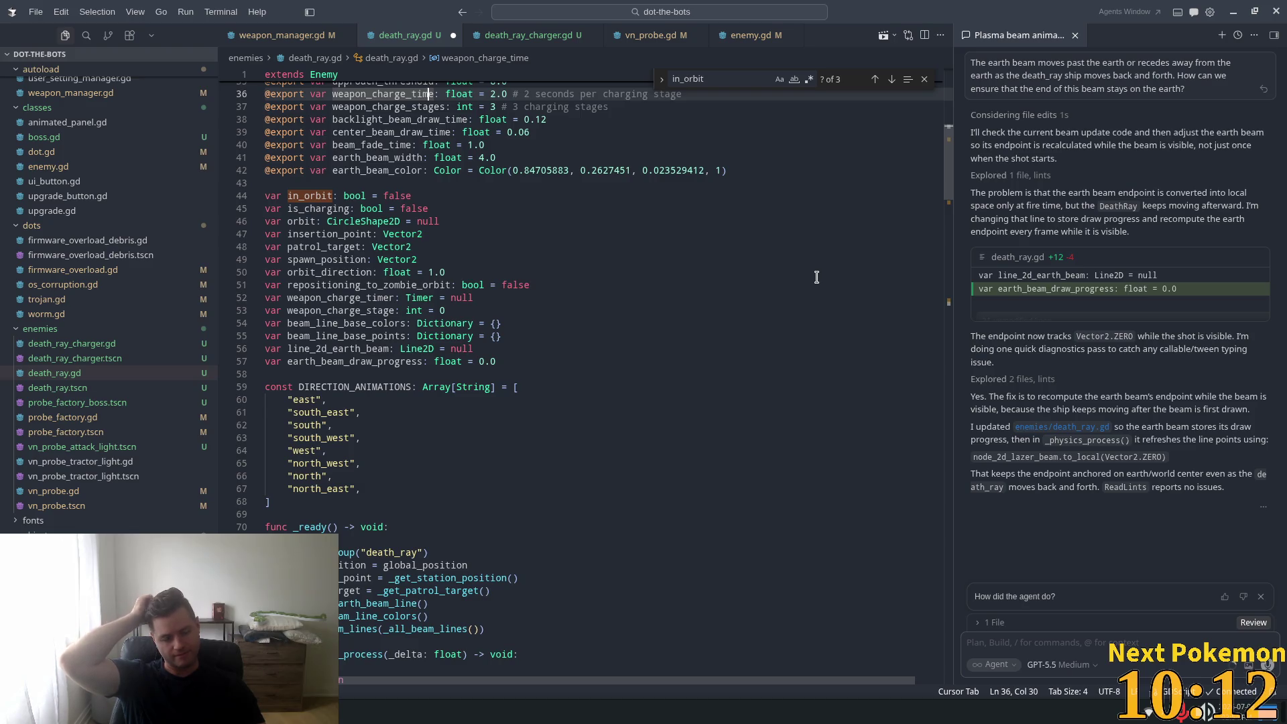
pyautogui.scroll(-14, 703, 284)
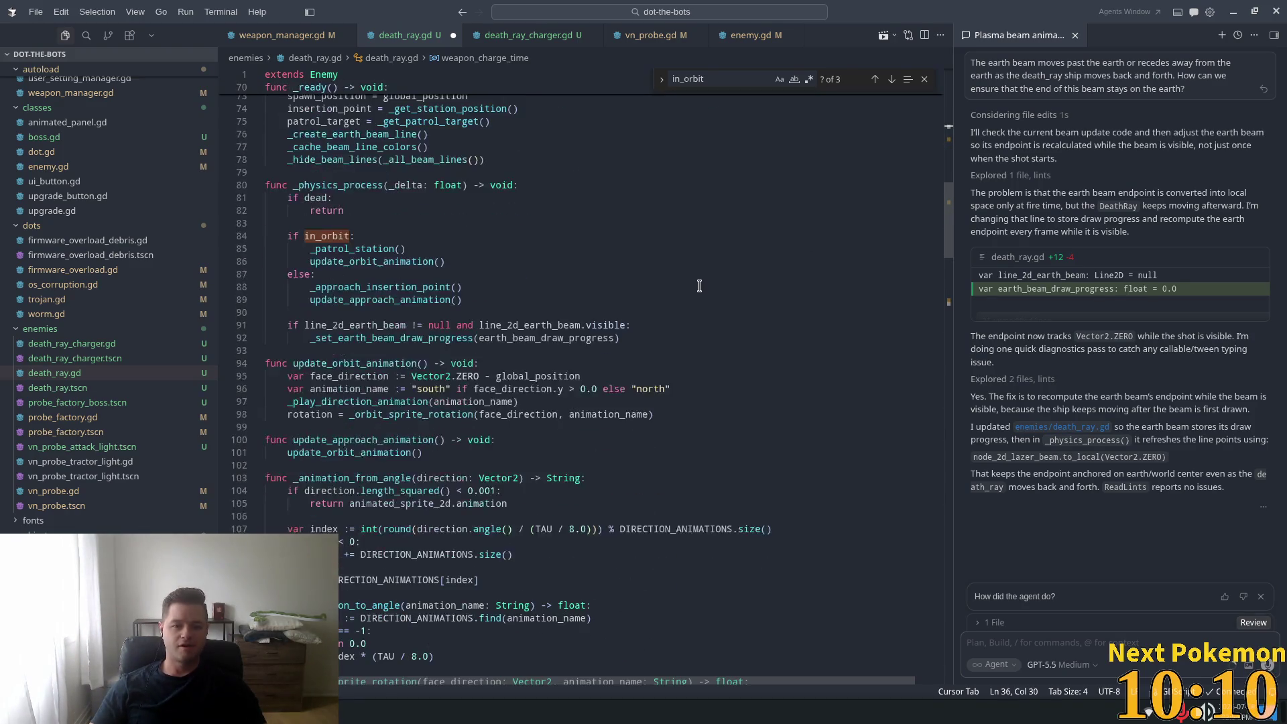
pyautogui.scroll(-17, 703, 284)
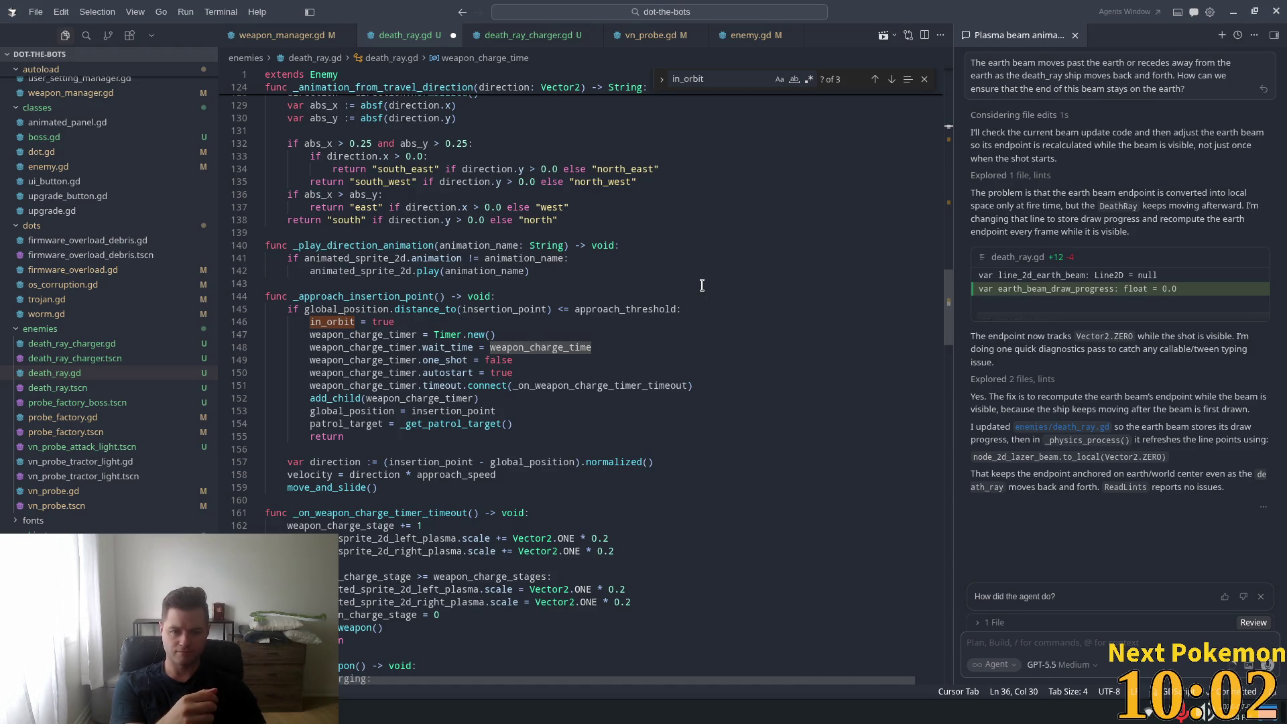
pyautogui.scroll(-5, 621, 264)
pyautogui.scroll(-7, 622, 264)
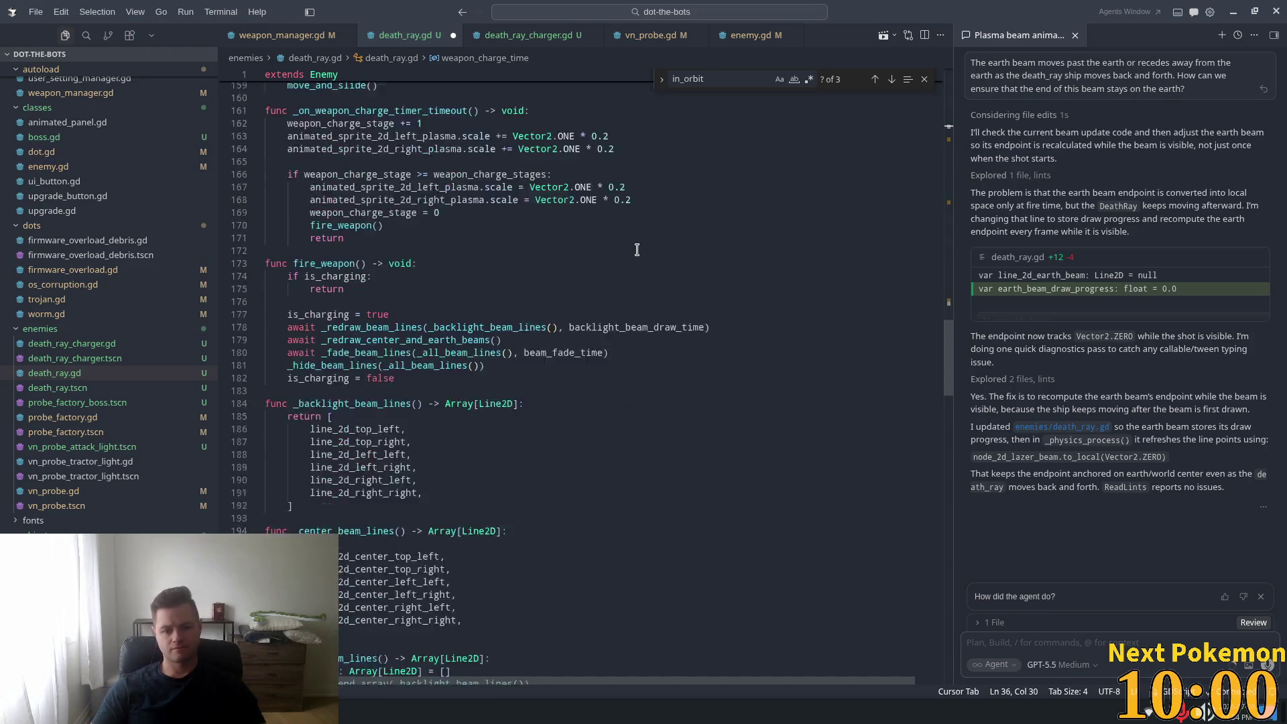
pyautogui.scroll(-4, 907, 346)
# - Search death_ray.gd for 'dead' and look over the dead check code
pyautogui.click(904, 334)
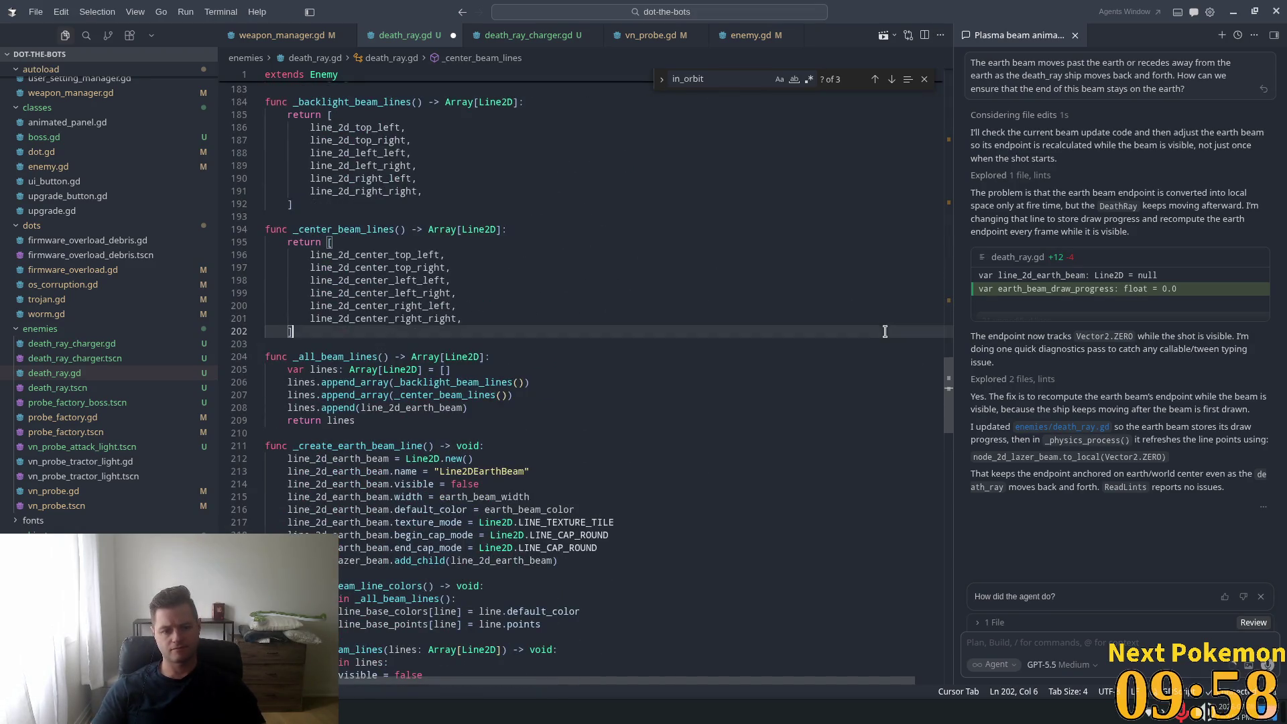
pyautogui.hotkey('ctrl', 'f')
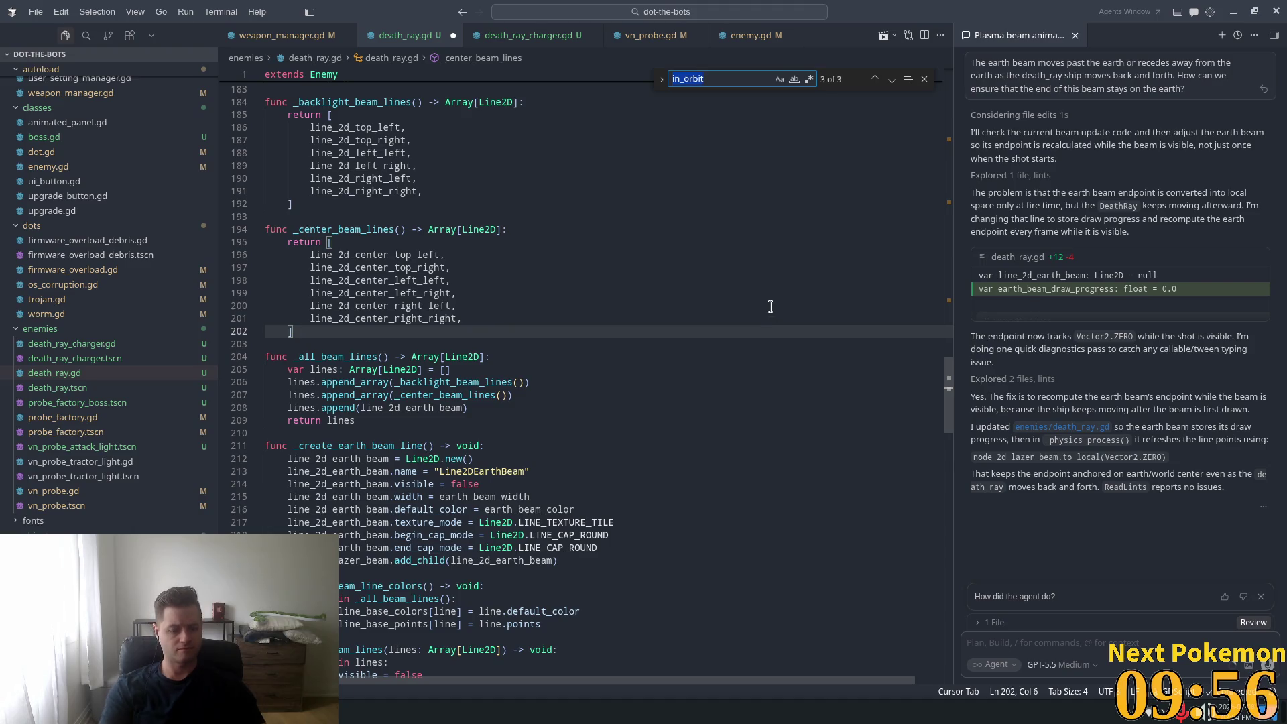
pyautogui.write('dead')
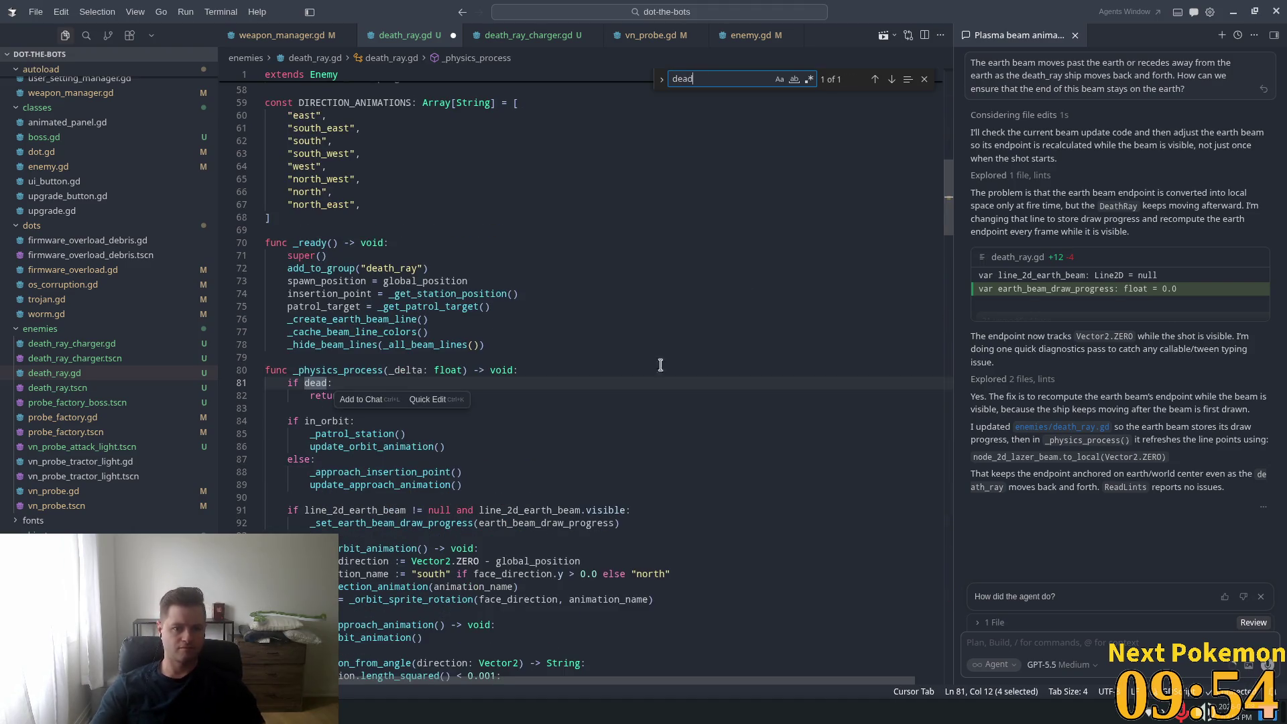
pyautogui.click(395, 281)
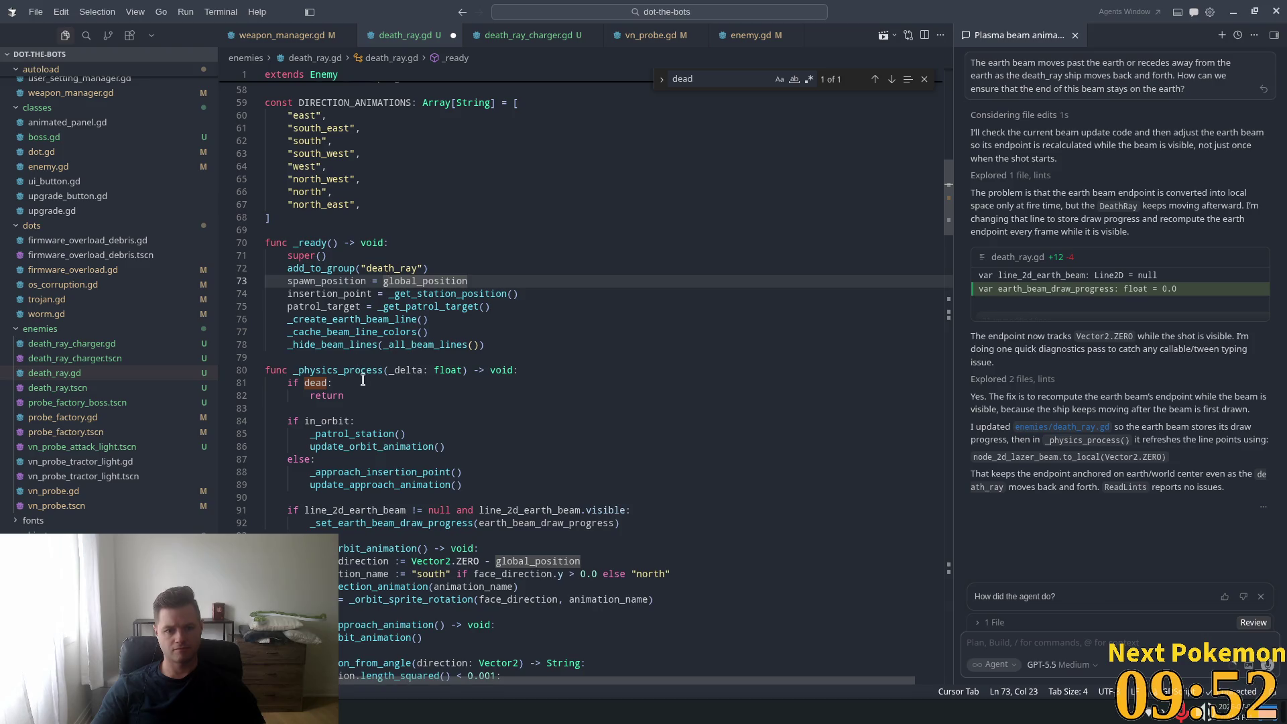
pyautogui.click(468, 386)
pyautogui.scroll(5, 468, 388)
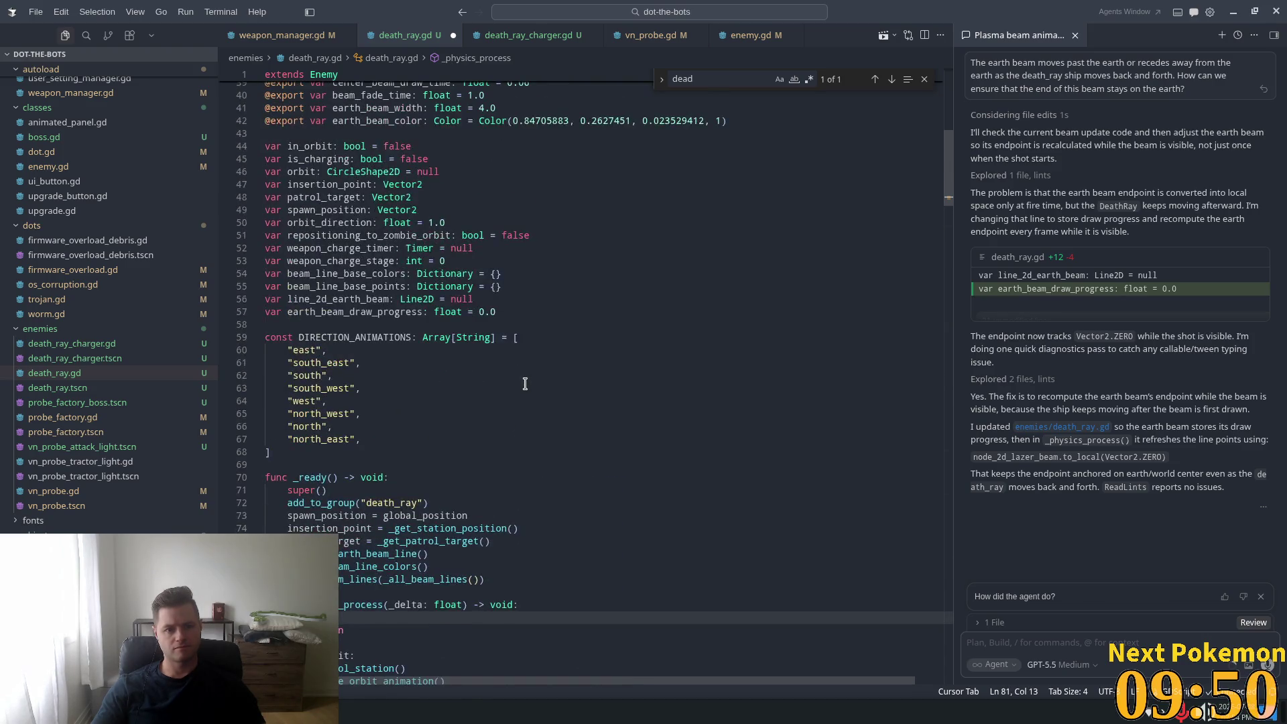
pyautogui.scroll(-4, 525, 383)
pyautogui.scroll(-12, 525, 383)
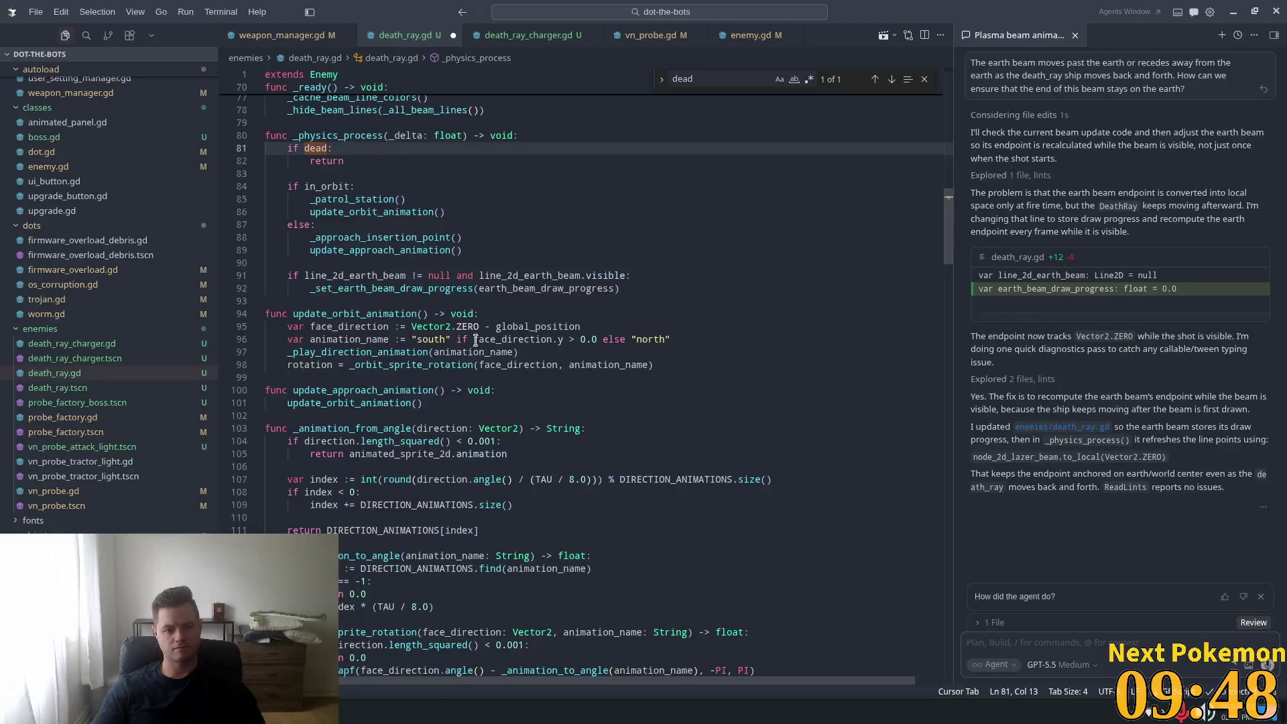
pyautogui.scroll(-6, 474, 342)
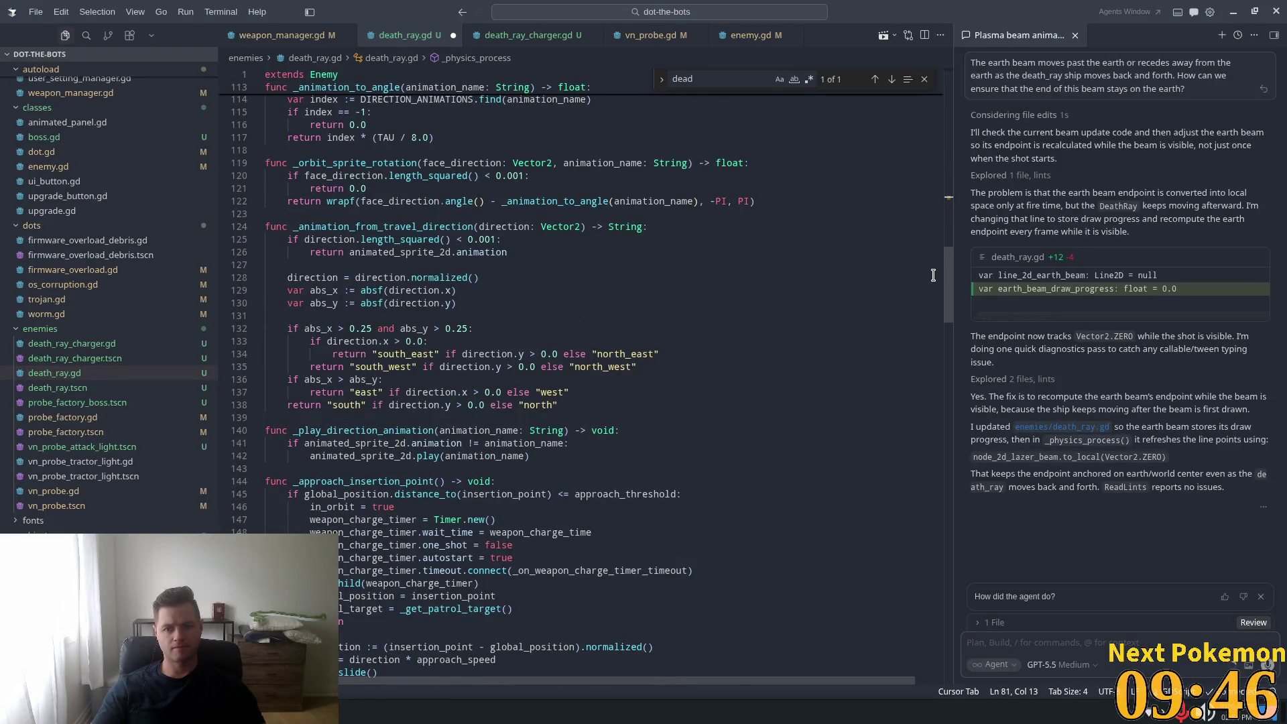
pyautogui.moveTo(953, 289); pyautogui.dragTo(975, 615)
pyautogui.scroll(1, 390, 333)
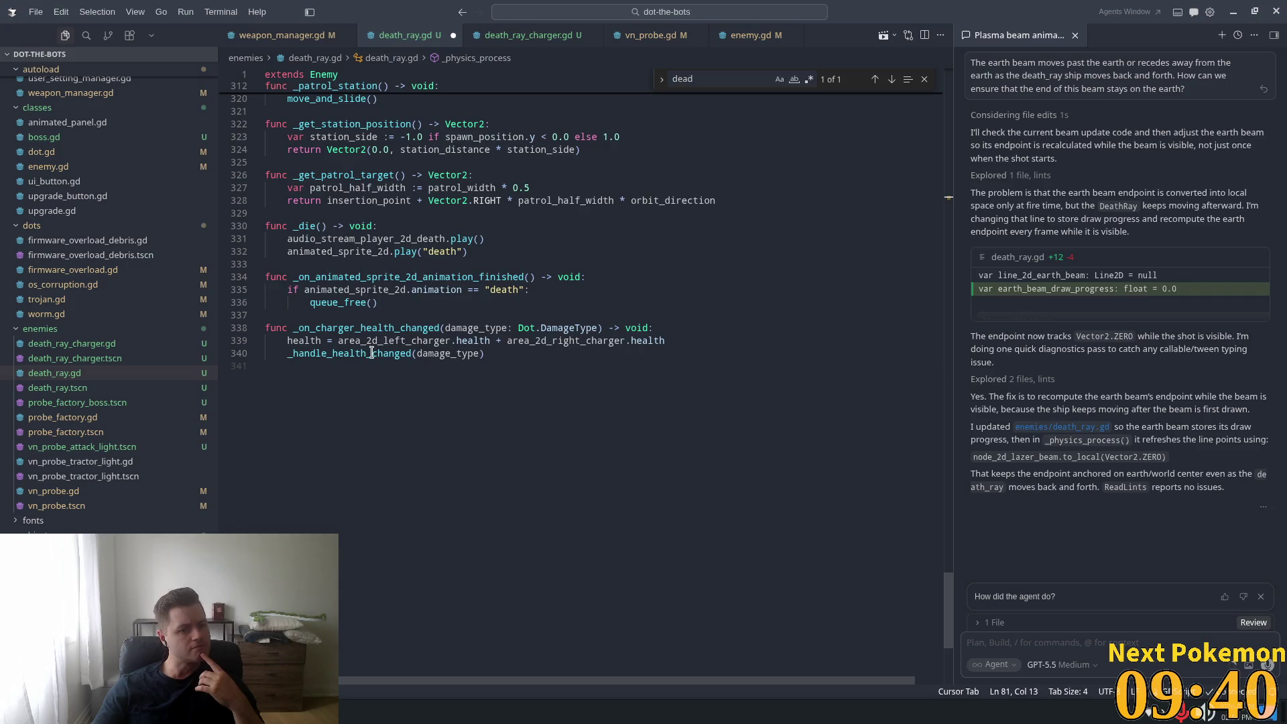
# - Jump to _handle_health_changed in enemy.gd and inspect its pre_death() and _die() calls
pyautogui.doubleClick(371, 354)
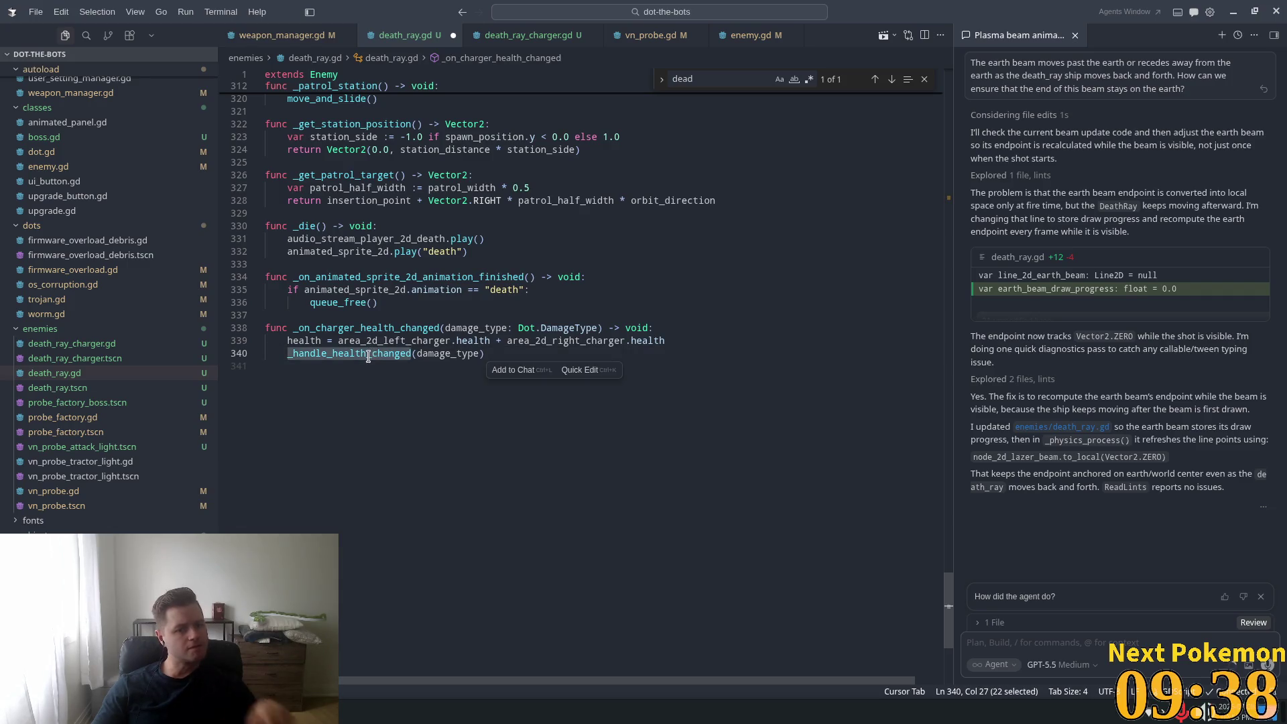
pyautogui.keyDown('ctrl'); pyautogui.click(397, 353); pyautogui.keyUp('ctrl')
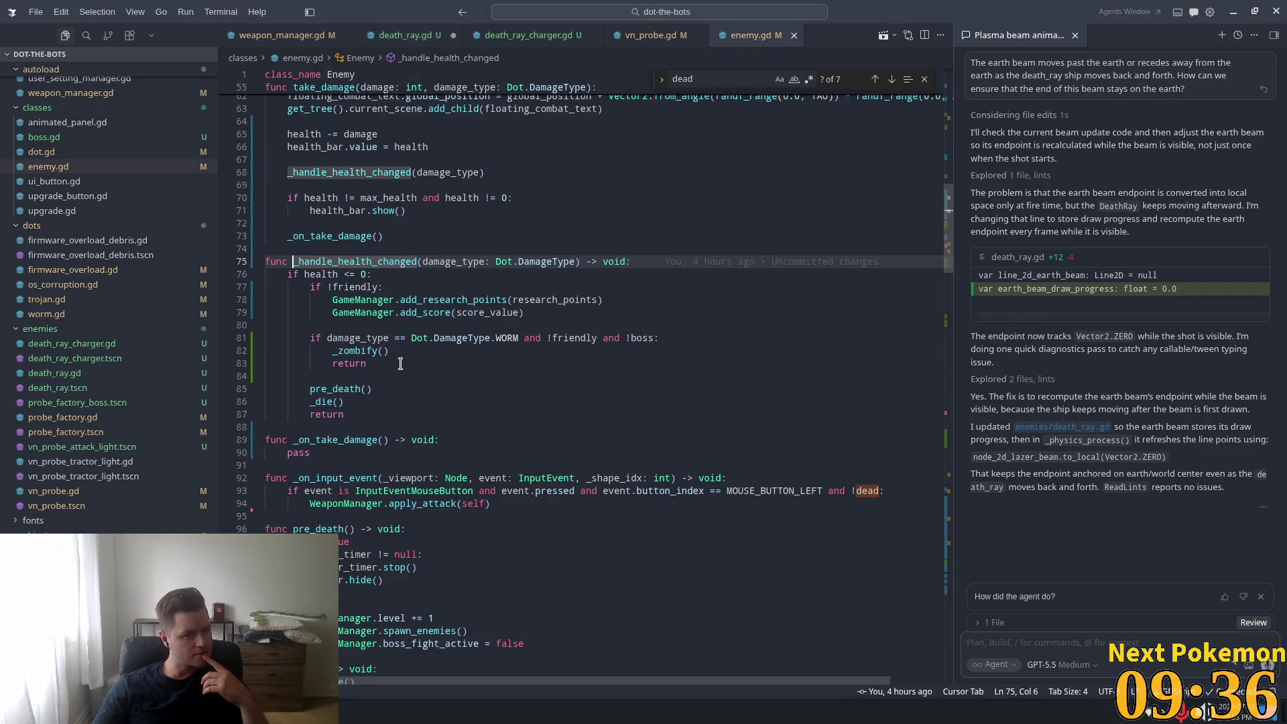
pyautogui.doubleClick(344, 389)
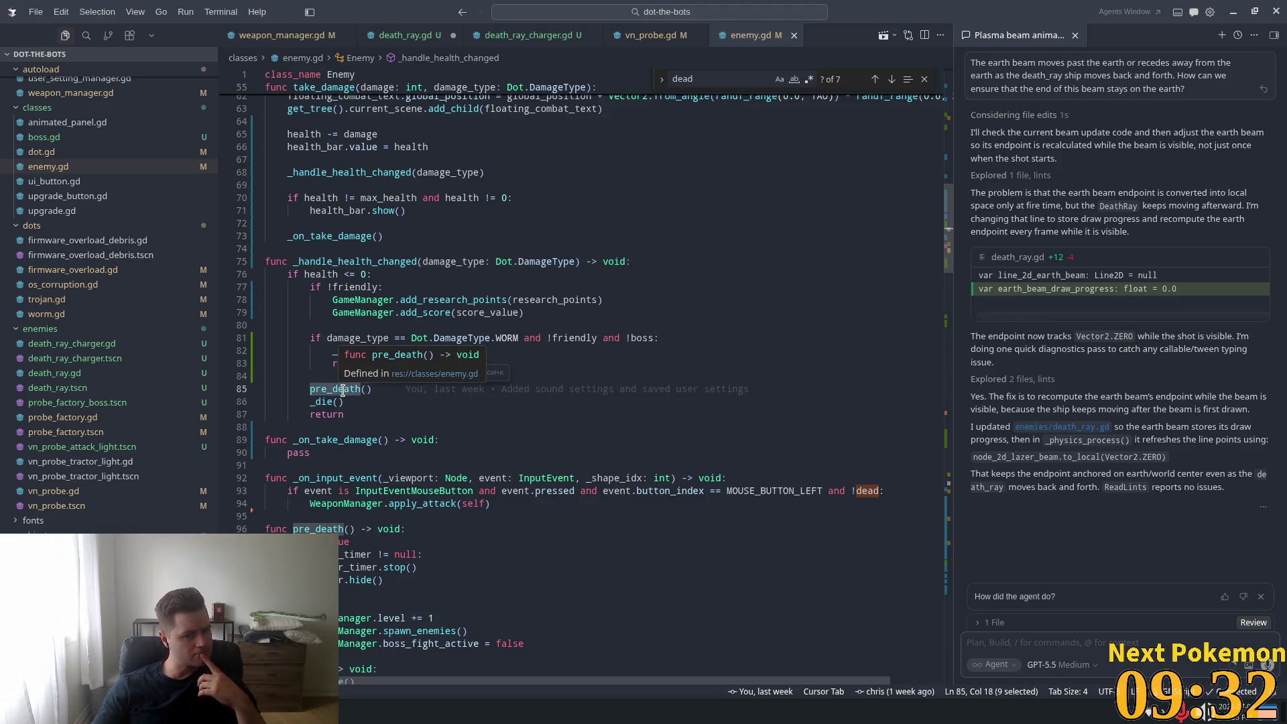
pyautogui.scroll(-1, 349, 386)
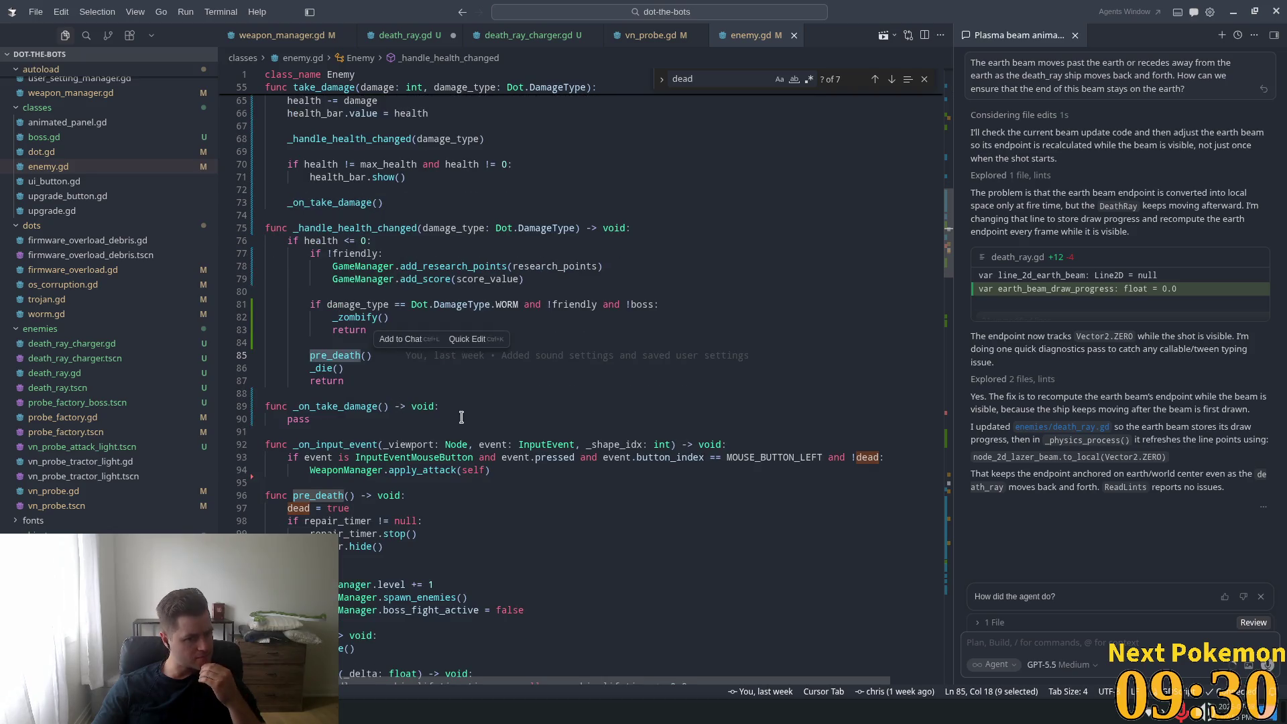
pyautogui.doubleClick(324, 368)
pyautogui.scroll(-3, 453, 382)
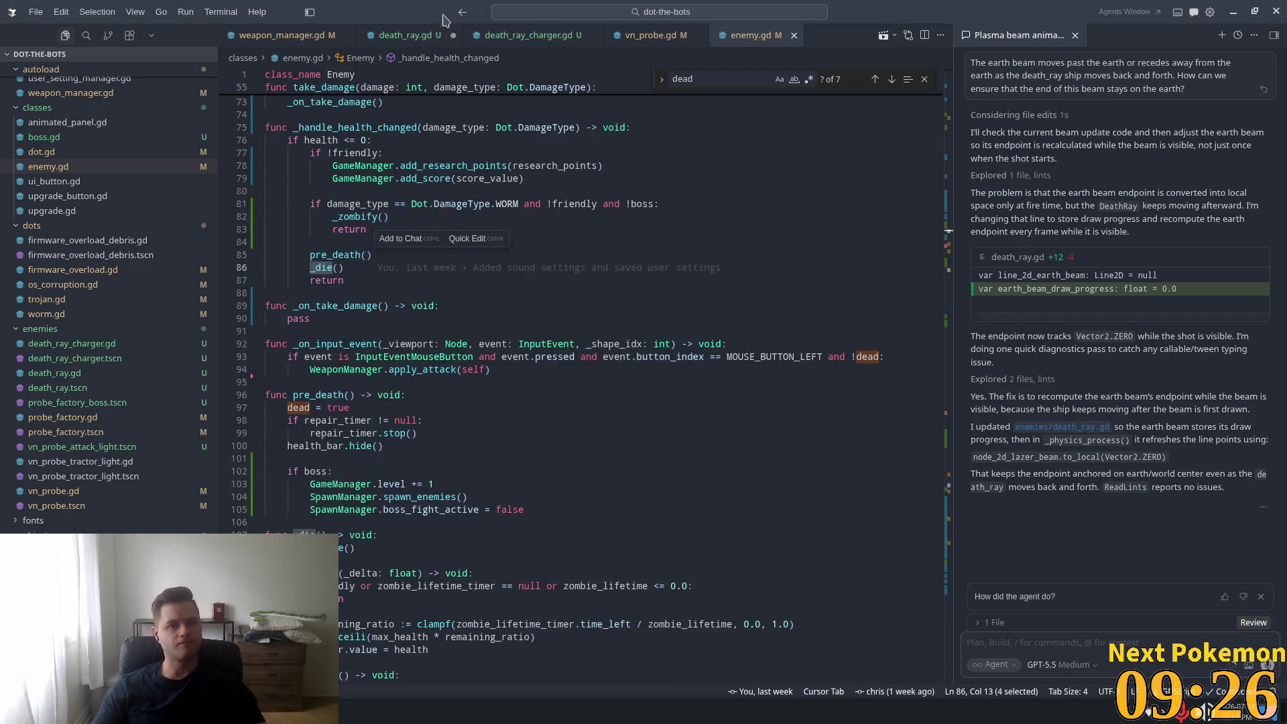
# - Below the charger handler in death_ray.gd, draft a func _die() that spawns the cluster explosion
pyautogui.hotkey('ctrl', 'alt', '-')
pyautogui.click(533, 418)
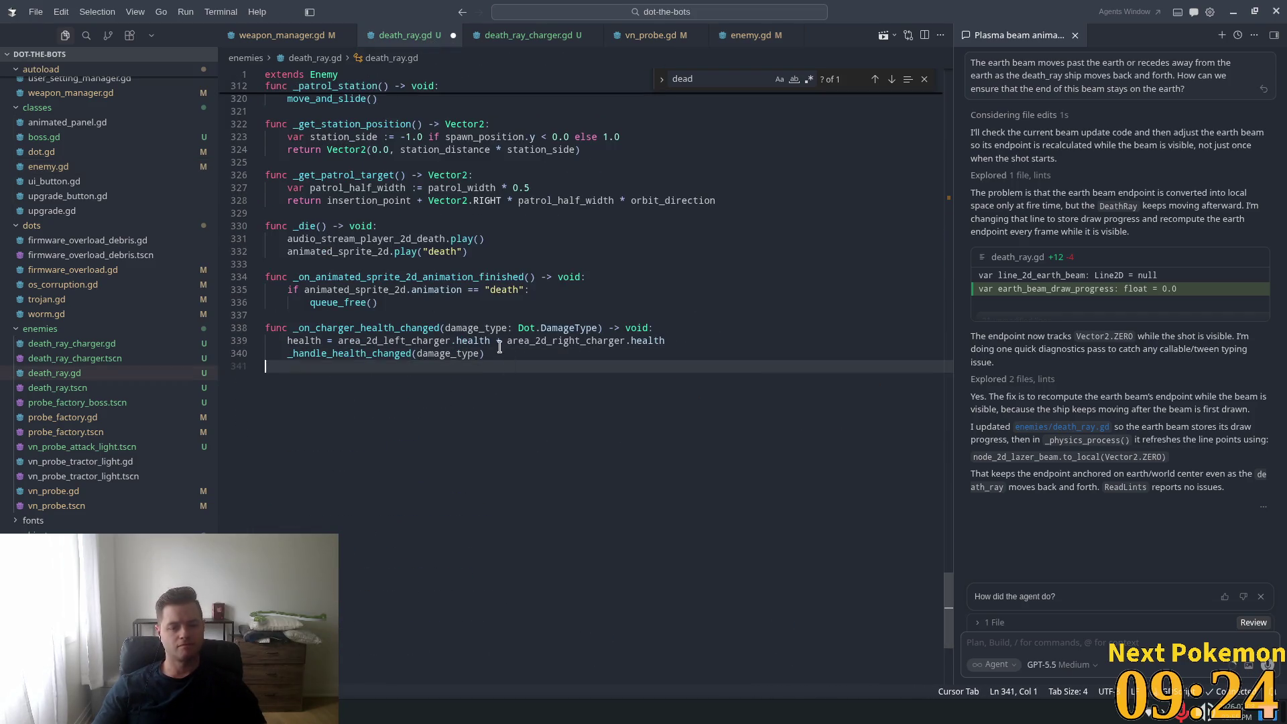
pyautogui.press('Return')
pyautogui.write('func')
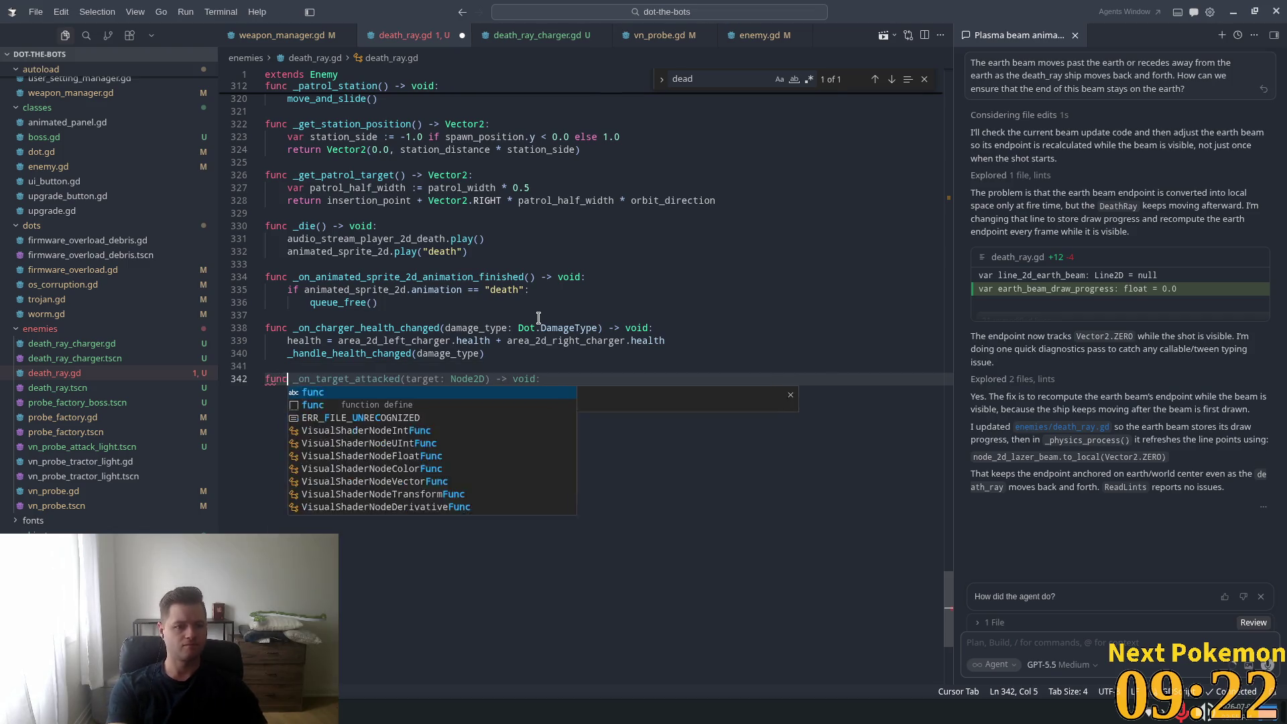
pyautogui.write(' _die()')
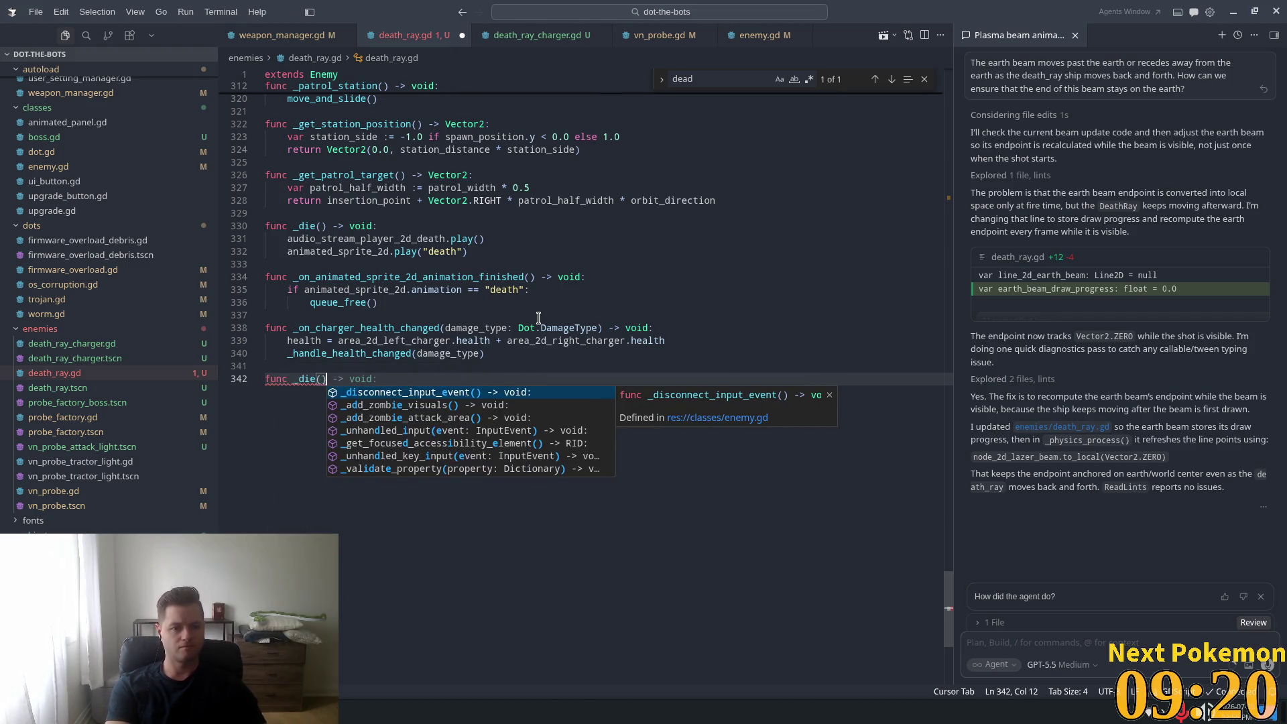
pyautogui.press('Tab')
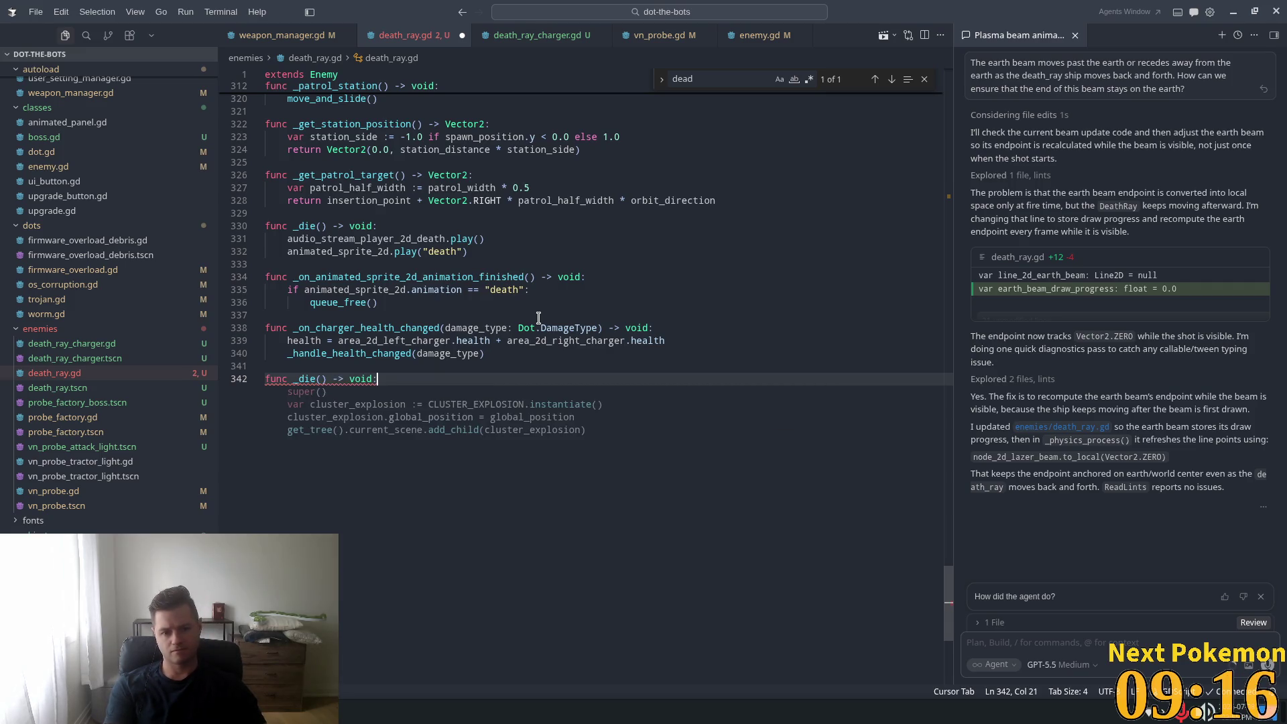
pyautogui.press('Tab')
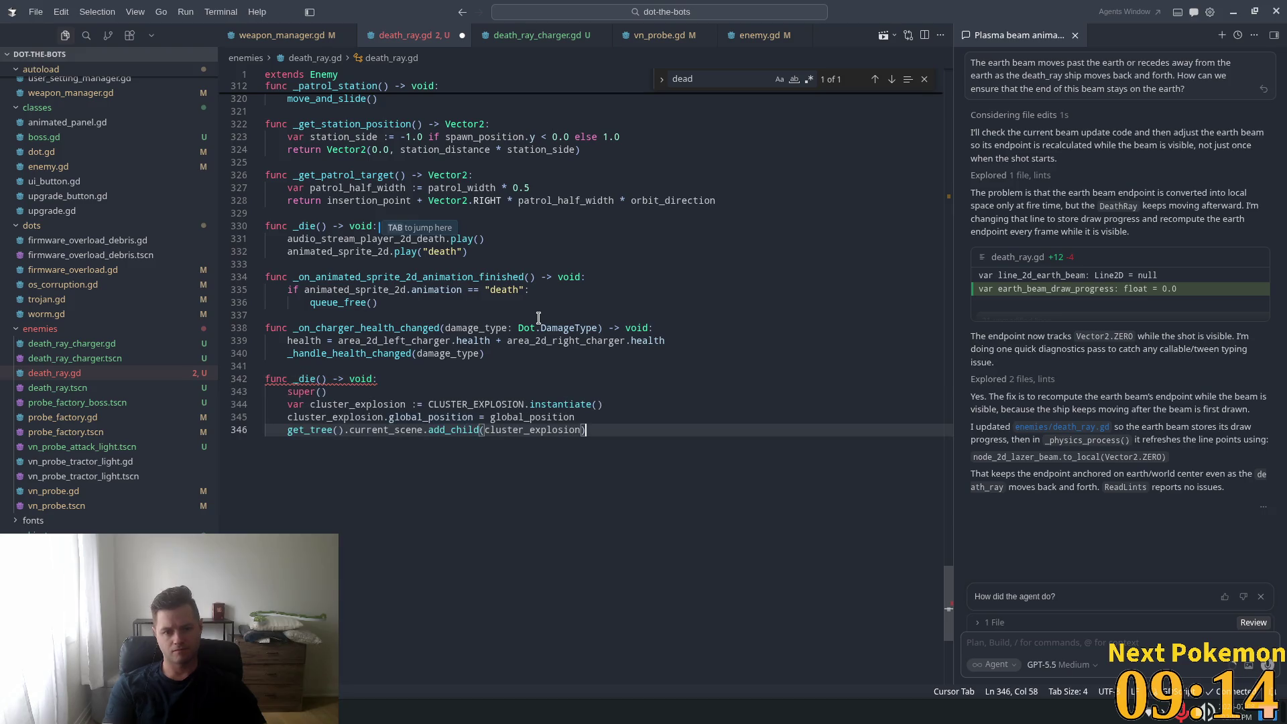
# - Drop super() and add an explosion-complete connection to _on_cluster_explosion_complete, which calls queue_free()
pyautogui.click(342, 388)
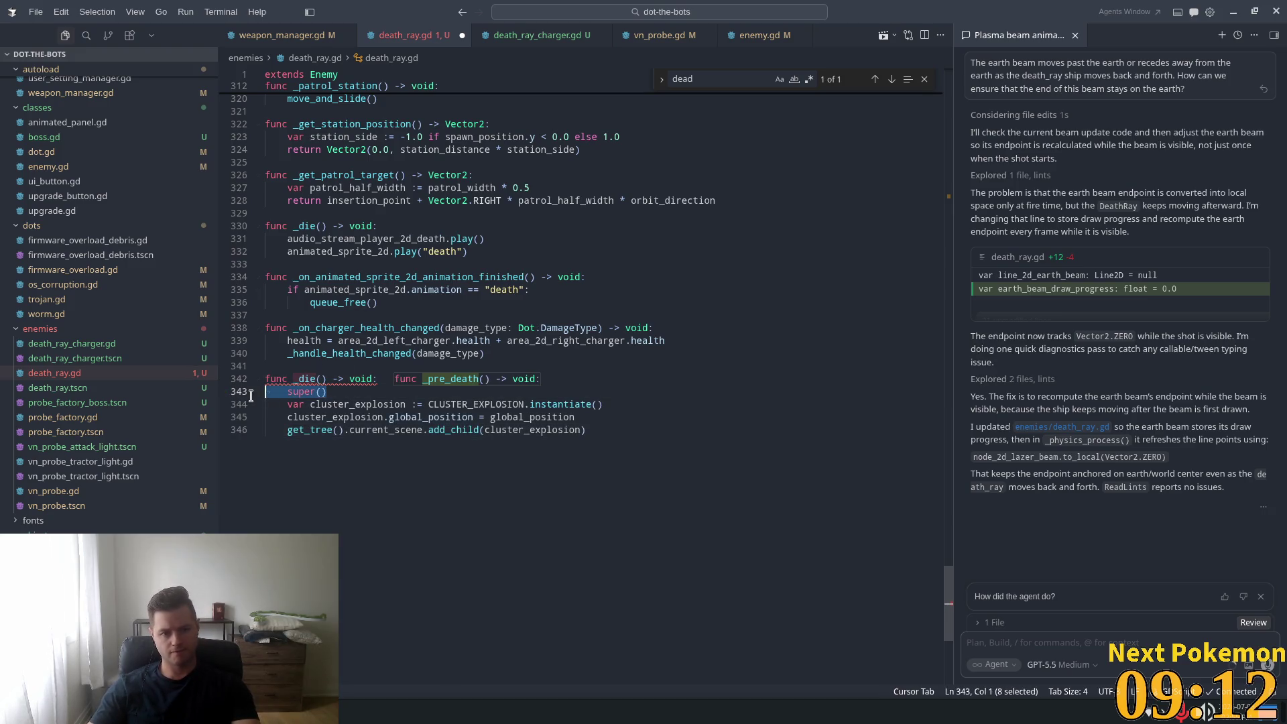
pyautogui.press('BackSpace')
pyautogui.press('BackSpace')
pyautogui.press('BackSpace')
pyautogui.click(595, 416)
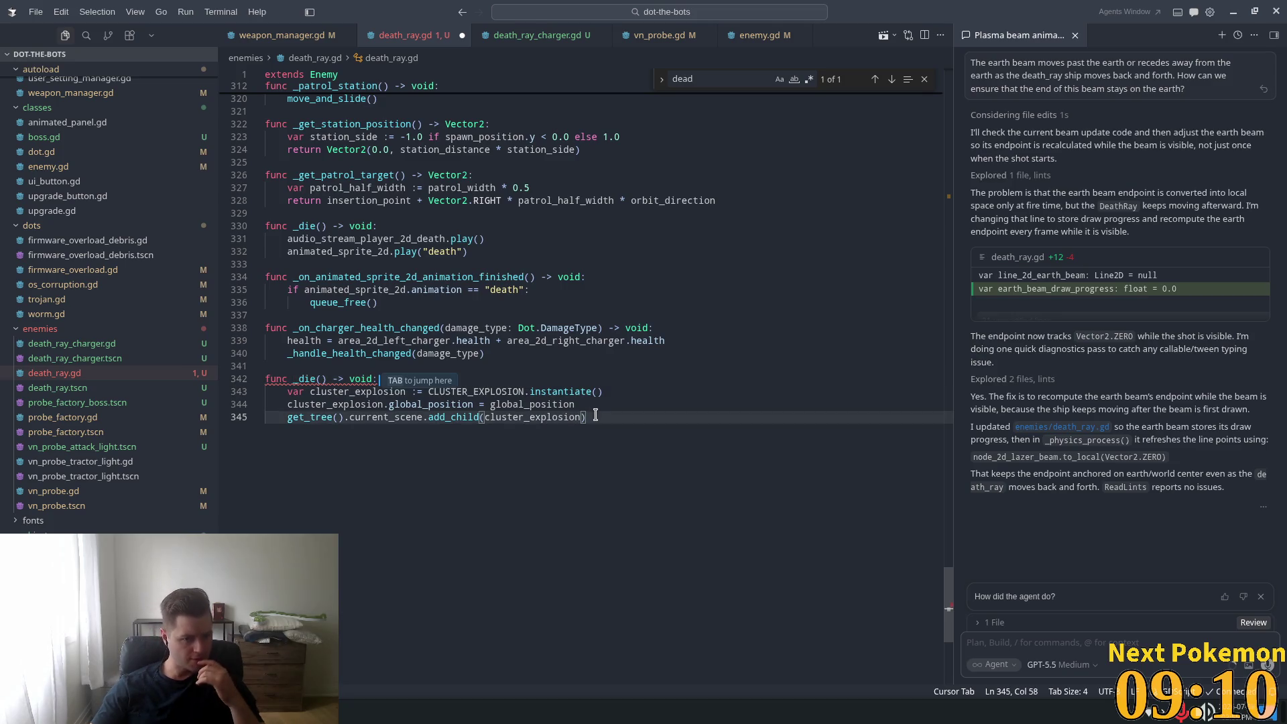
pyautogui.press('Return')
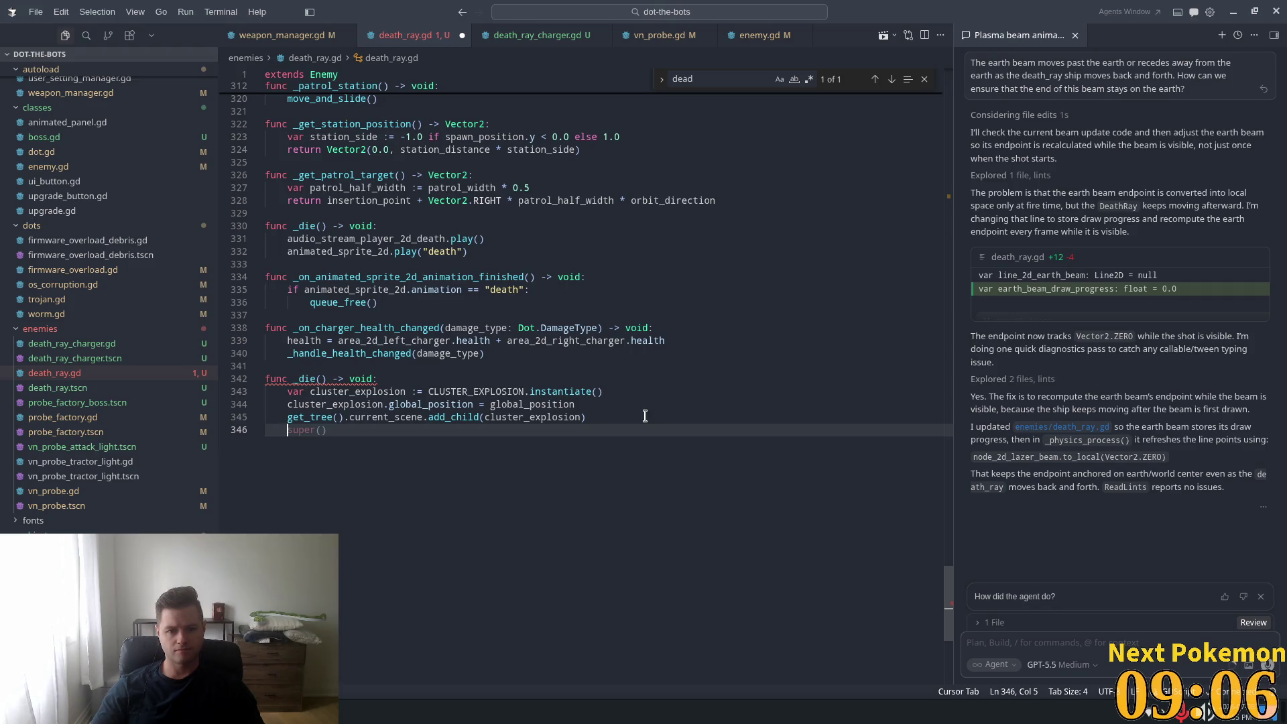
pyautogui.write('clu')
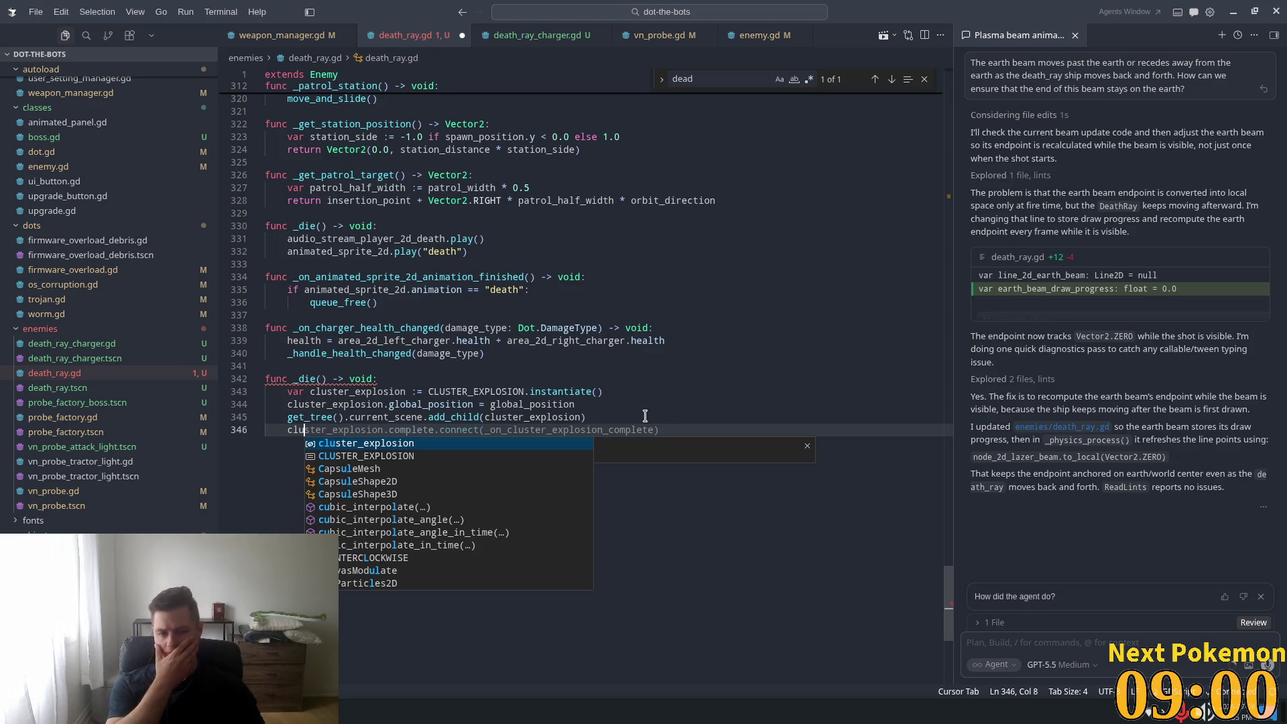
pyautogui.press('Tab')
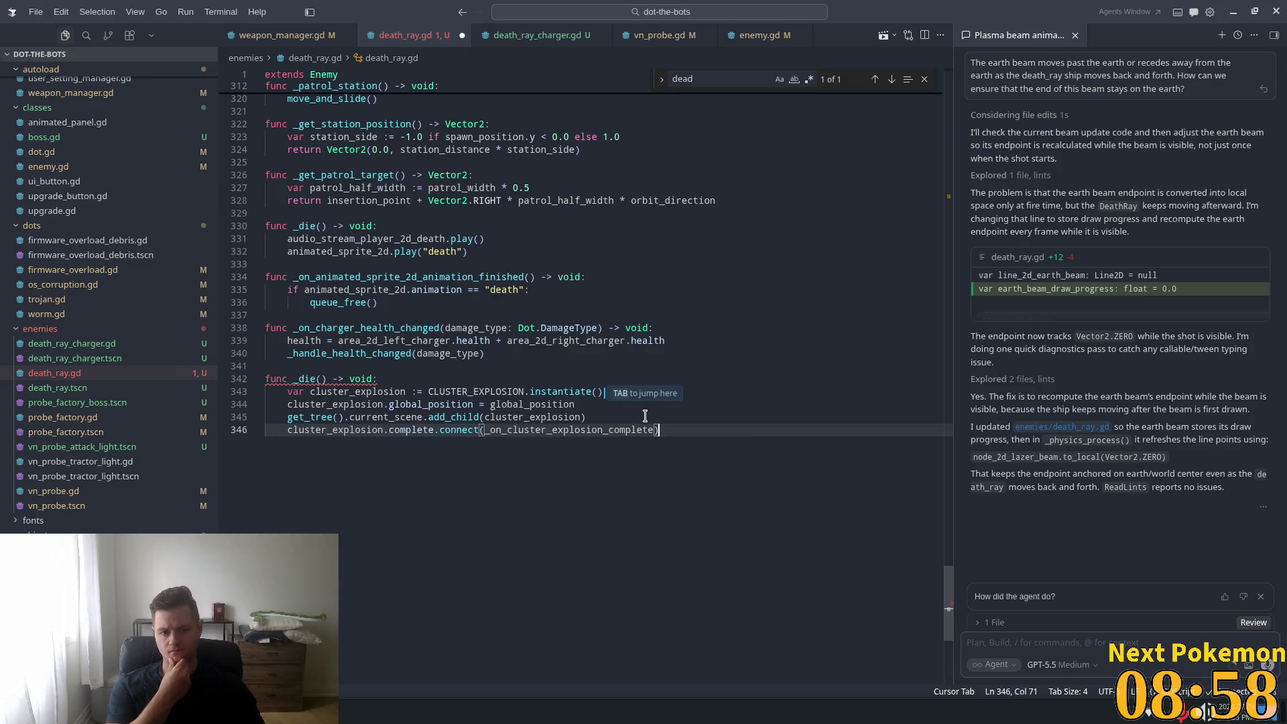
pyautogui.press('Return')
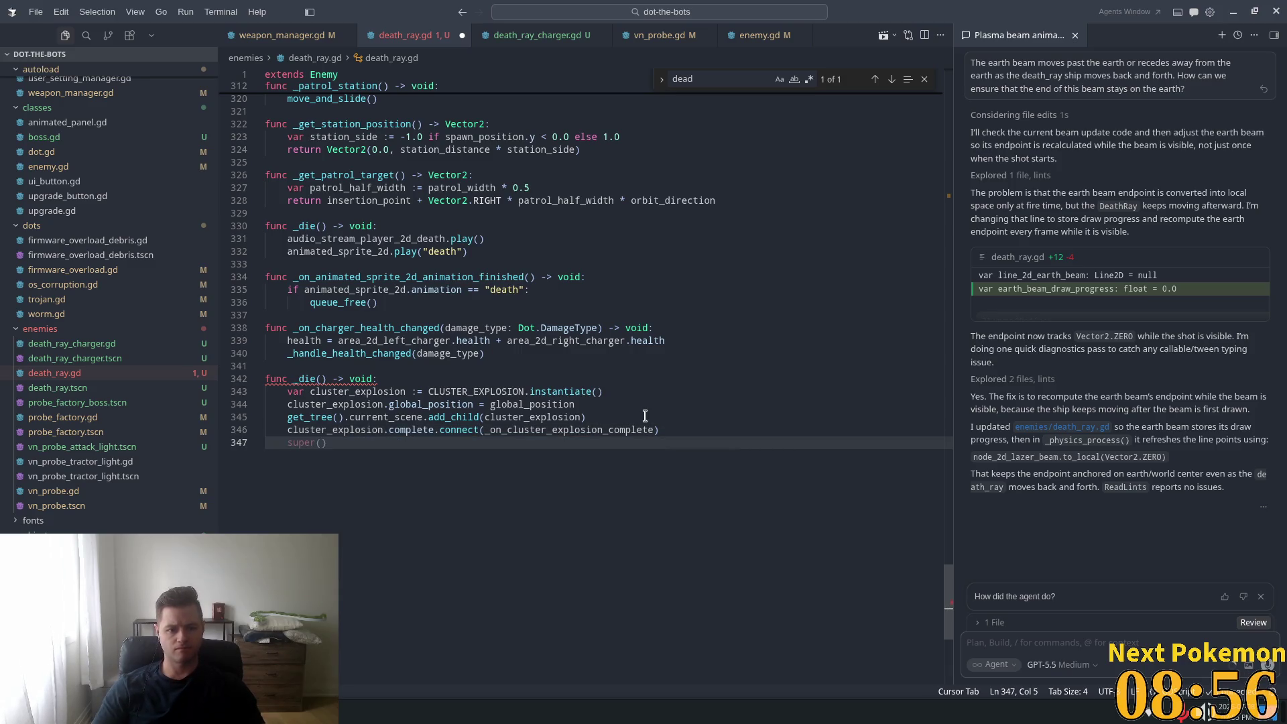
pyautogui.press('Tab')
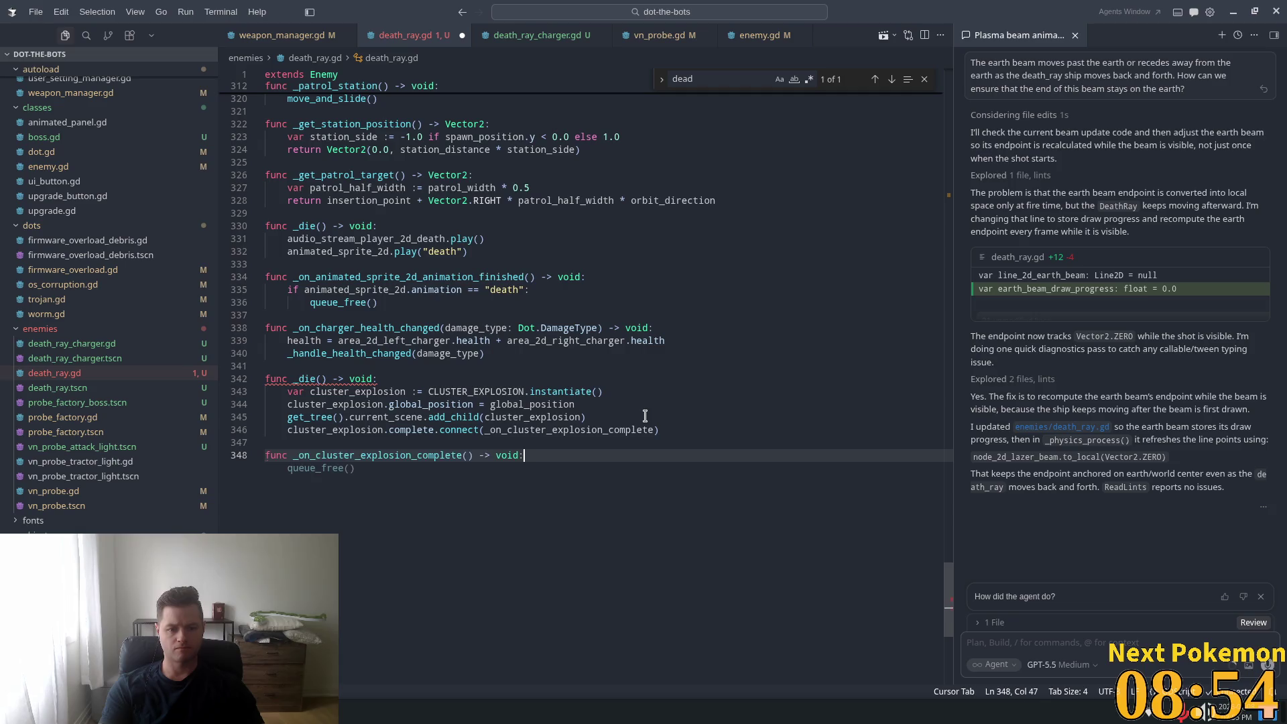
pyautogui.press('Tab')
pyautogui.press('Tab')
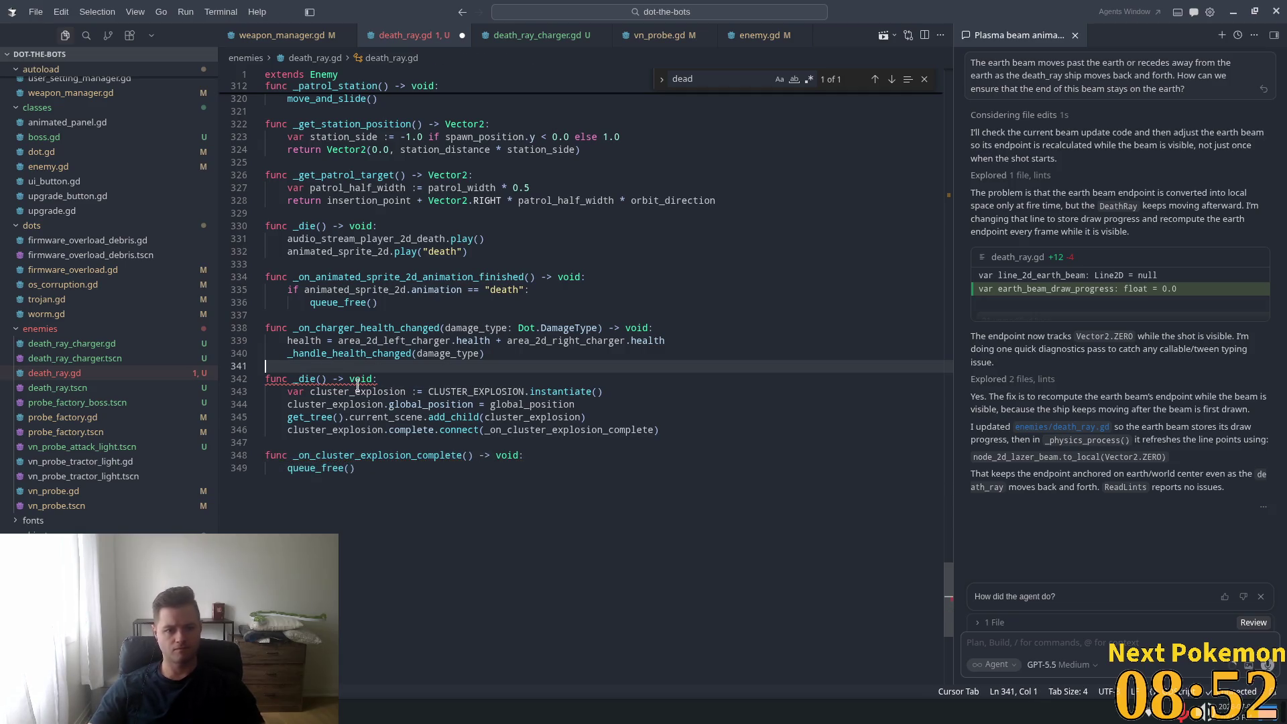
# - Select and delete the duplicate _die function's body and declaration
pyautogui.moveTo(326, 381)
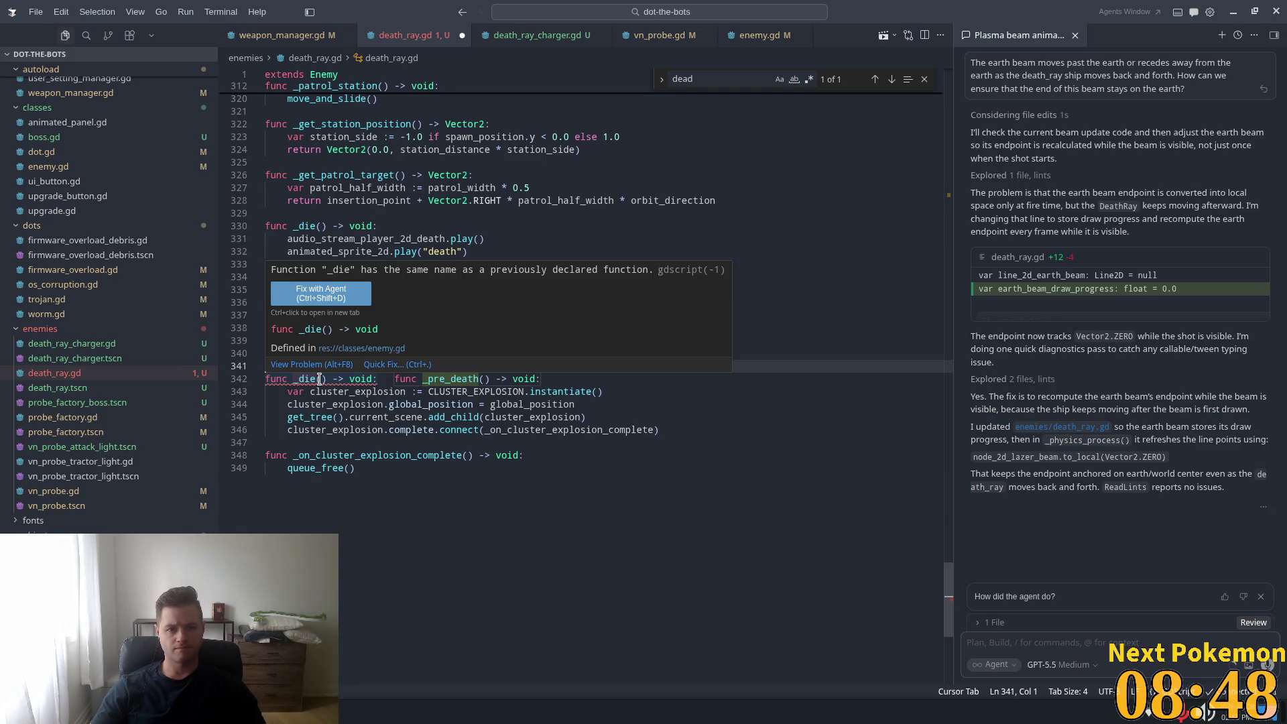
pyautogui.click(327, 263)
pyautogui.click(313, 240)
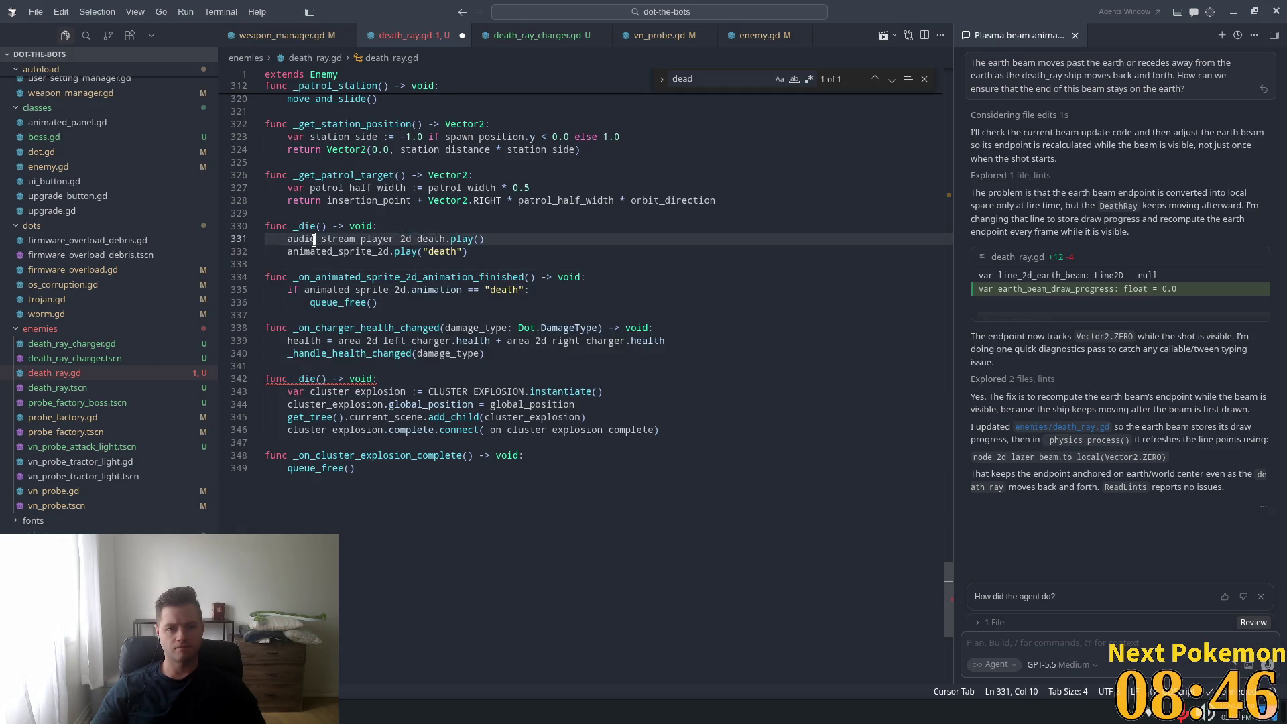
pyautogui.click(456, 237)
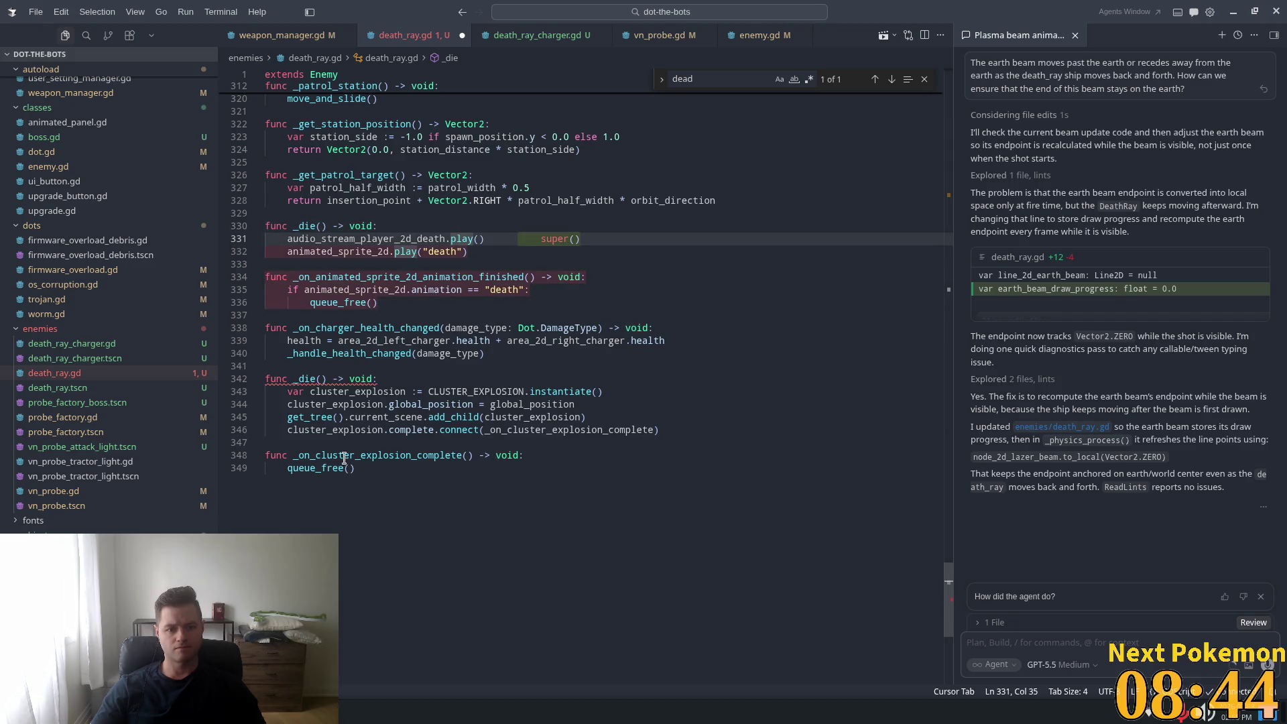
pyautogui.moveTo(681, 428)
pyautogui.mouseDown()
pyautogui.moveTo(295, 402)
pyautogui.moveTo(265, 379)
pyautogui.mouseUp()
pyautogui.press('BackSpace')
pyautogui.press('BackSpace')
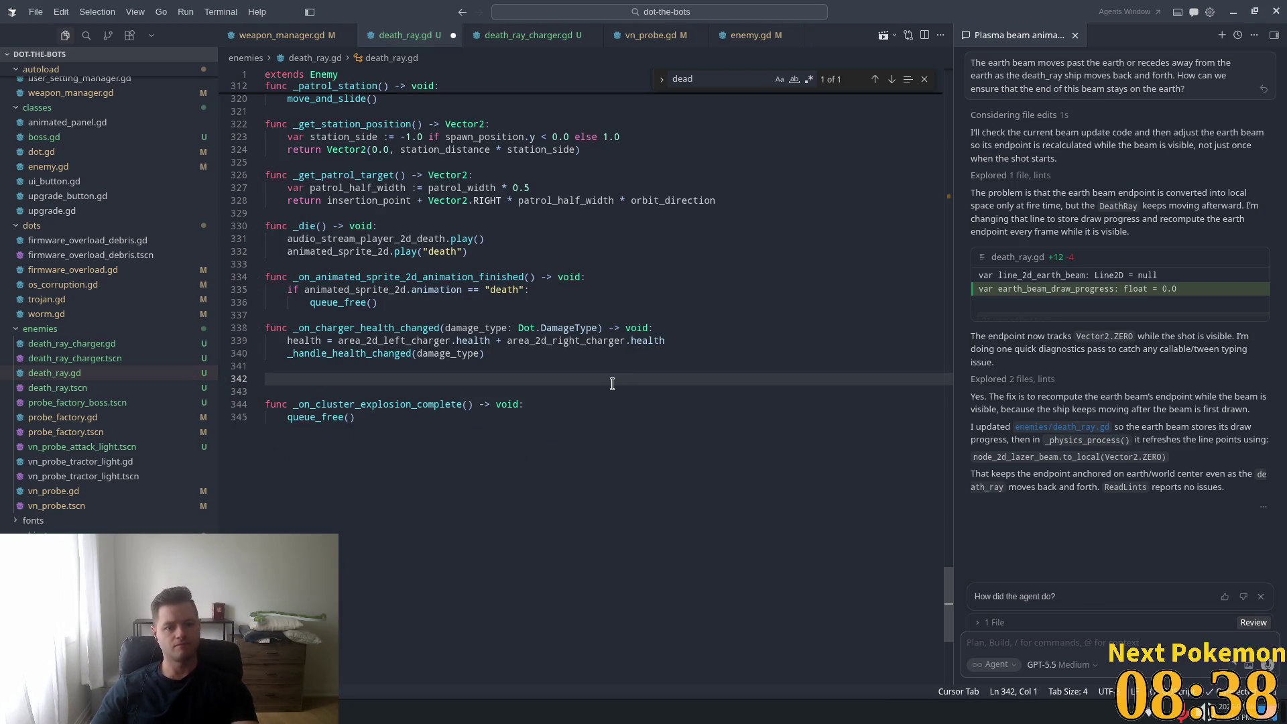
pyautogui.press('BackSpace')
pyautogui.press('BackSpace')
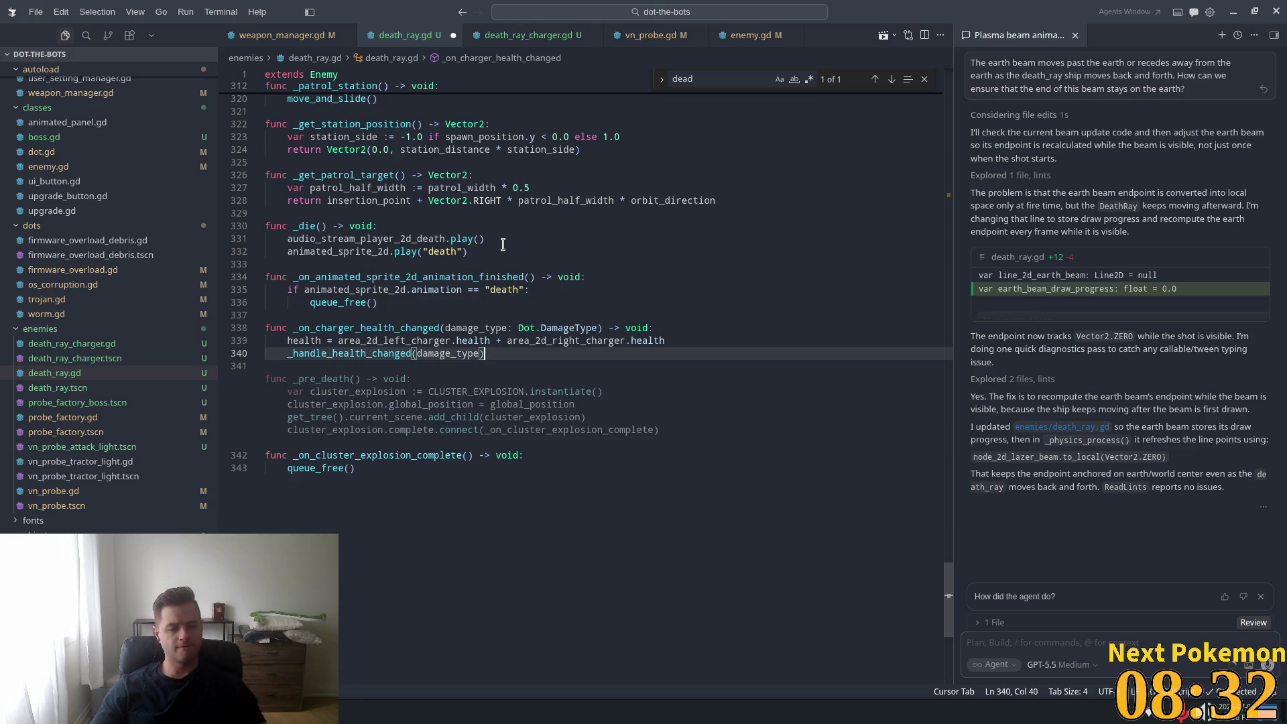
# - Add the explosion spawn code to the original _die after the death sound, removing its death animation call
pyautogui.click(396, 302)
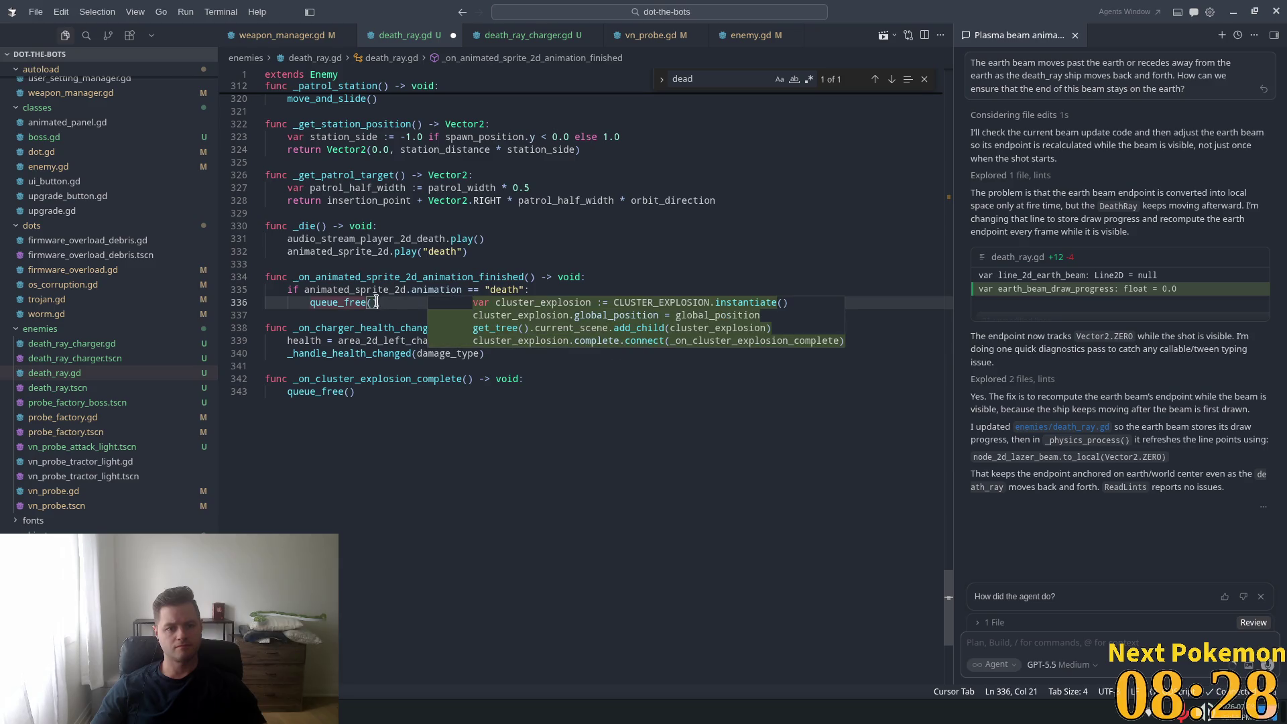
pyautogui.click(495, 240)
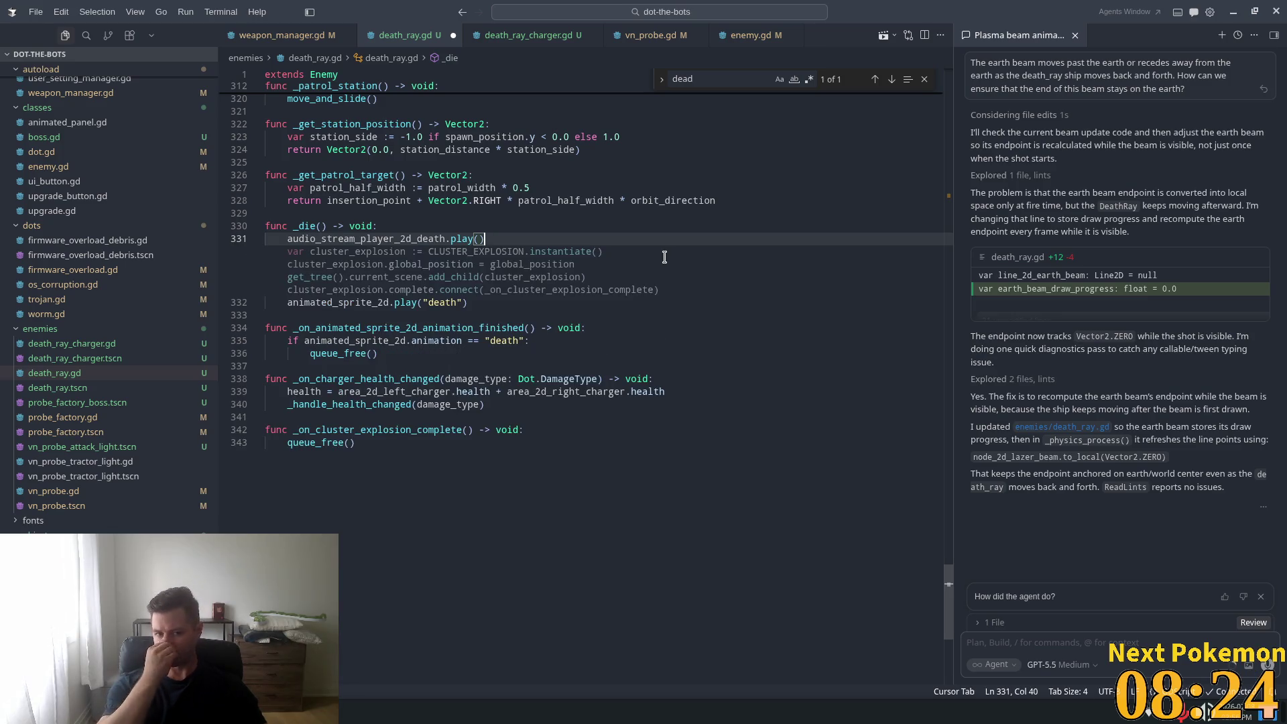
pyautogui.press('Tab')
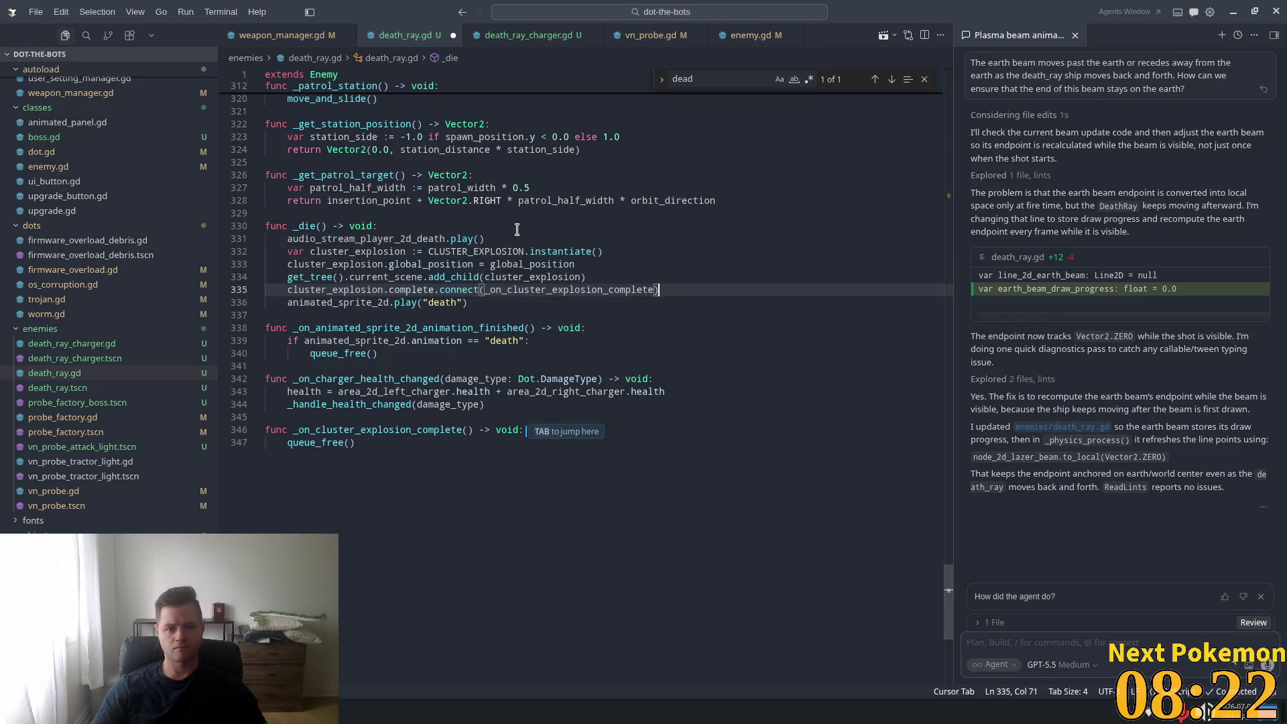
pyautogui.click(436, 430)
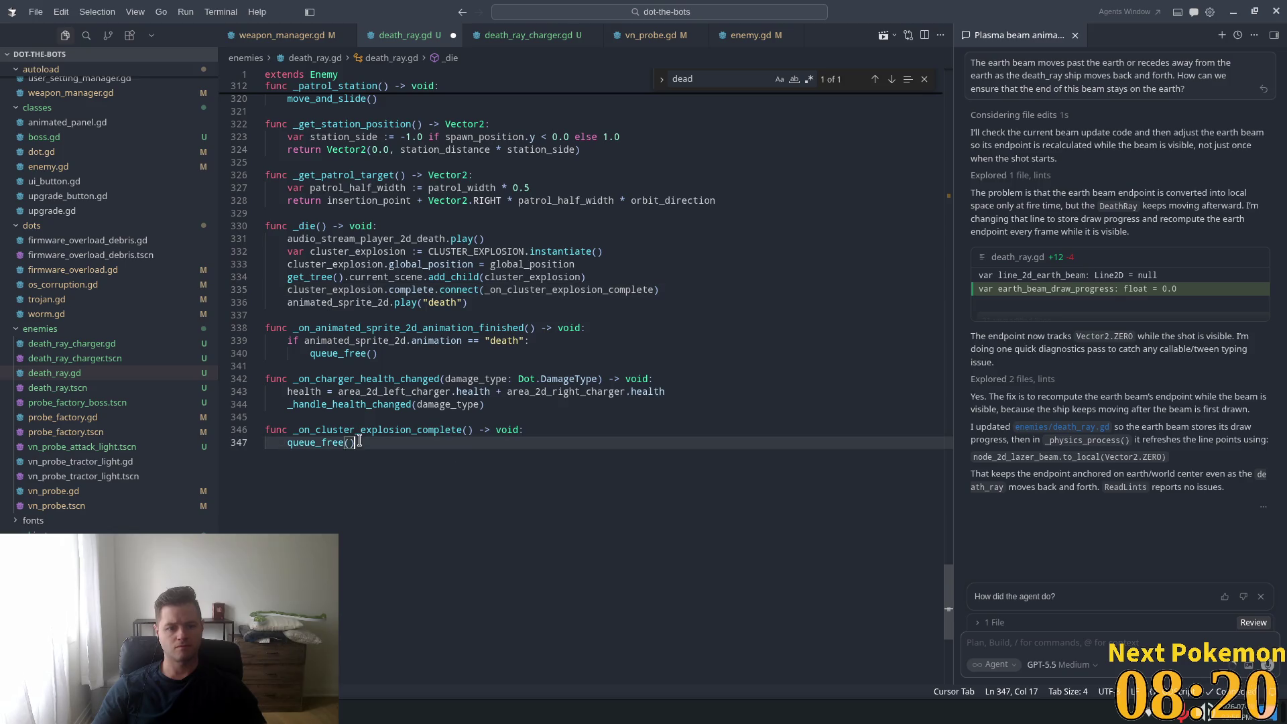
pyautogui.moveTo(467, 302)
pyautogui.mouseDown()
pyautogui.moveTo(279, 301)
pyautogui.moveTo(296, 302)
pyautogui.mouseUp()
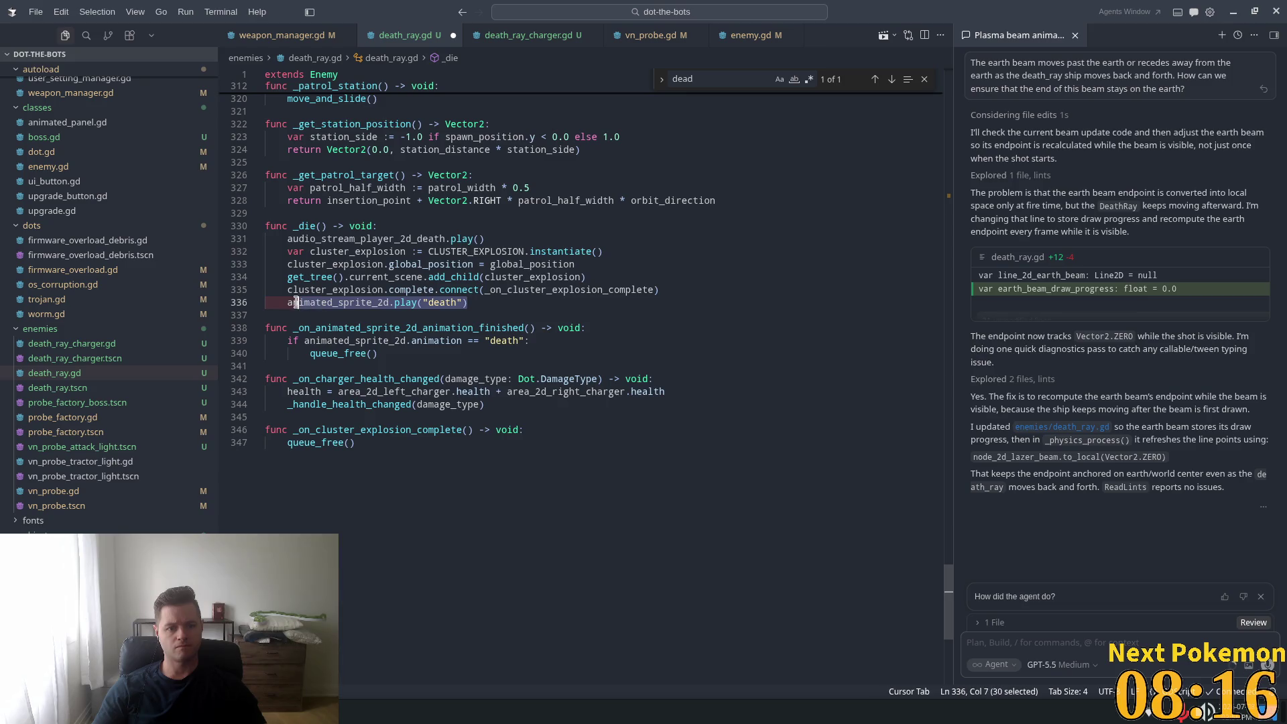
pyautogui.press('BackSpace')
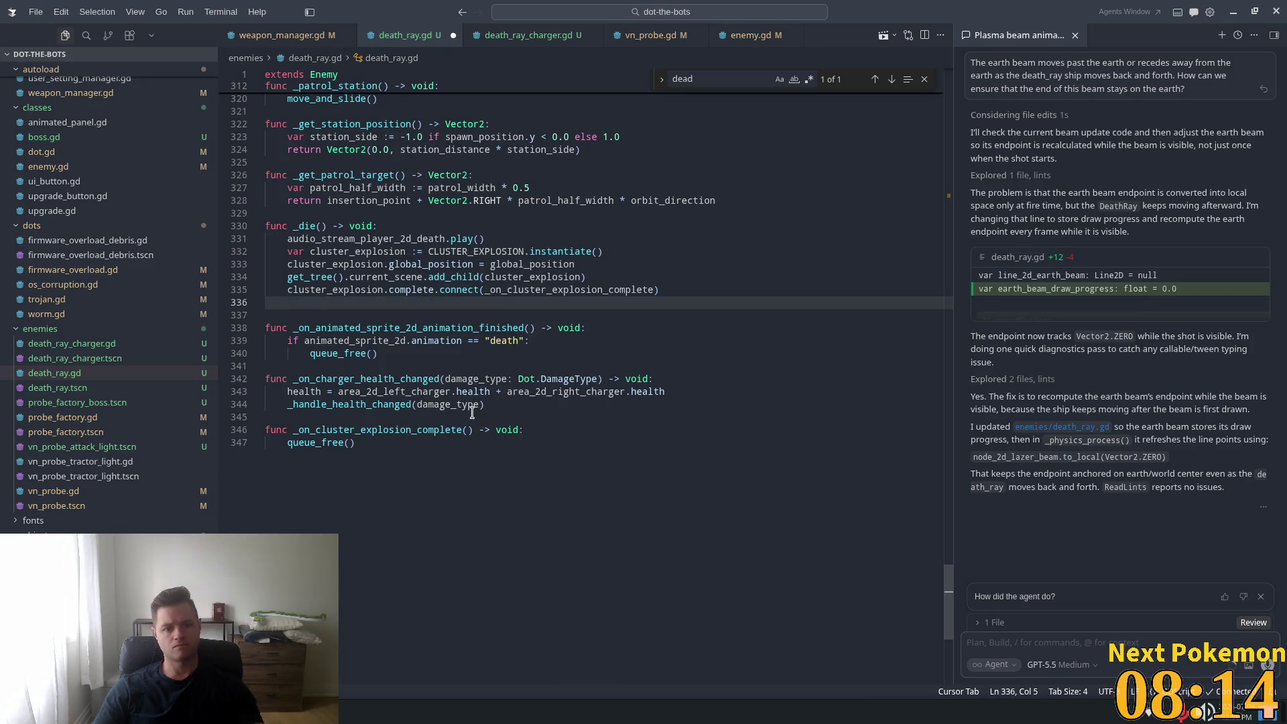
pyautogui.click(575, 242)
pyautogui.press('Return')
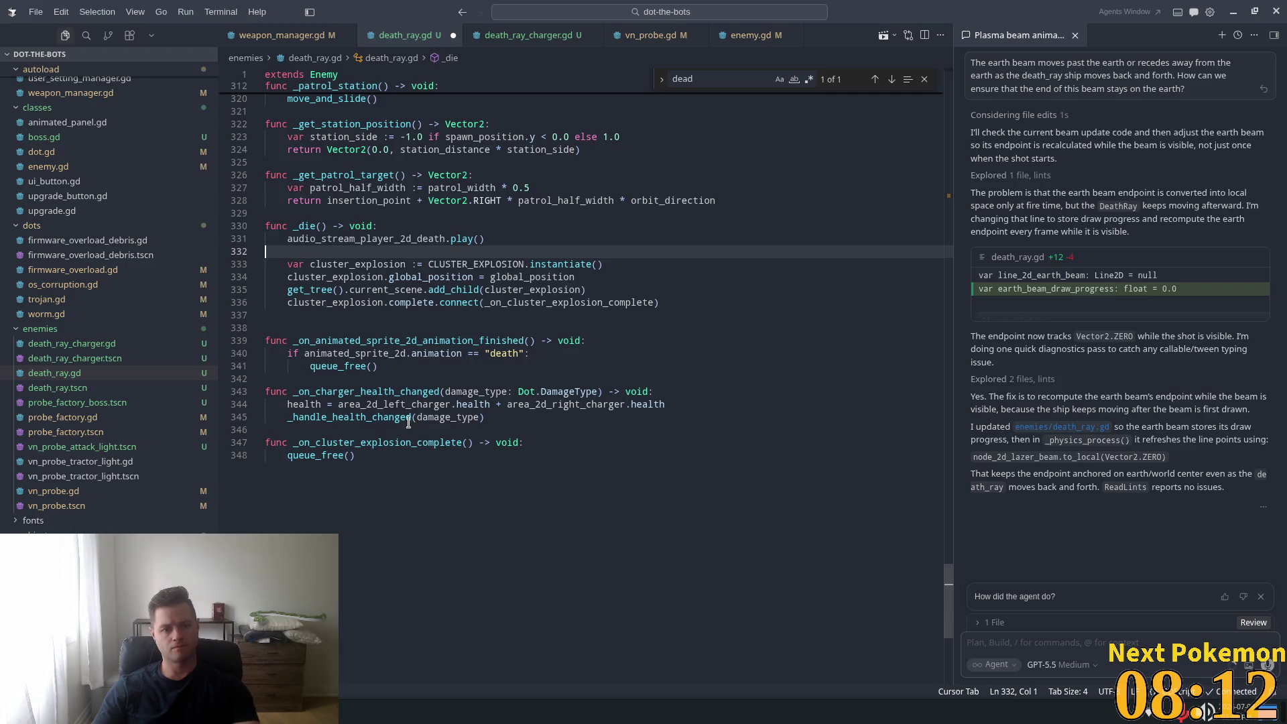
# - Make the completion handler play the "death" animation and keep the animation-finished handler
pyautogui.click(431, 456)
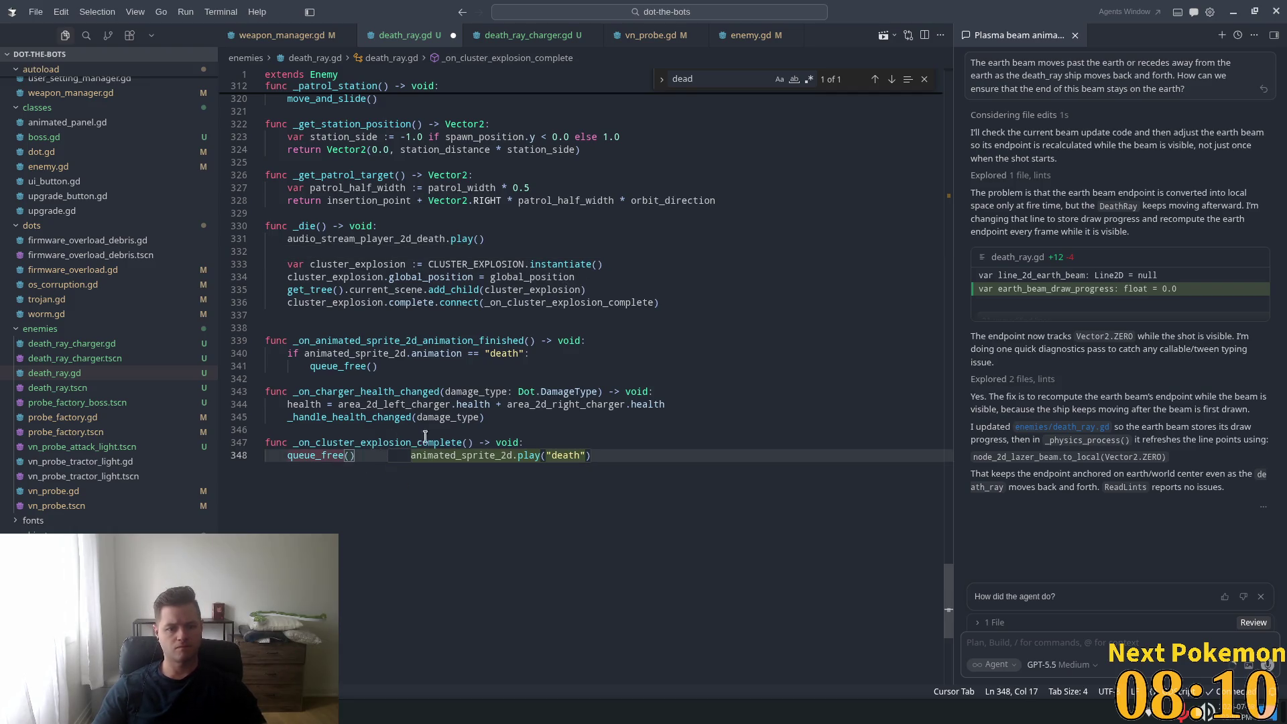
pyautogui.click(525, 432)
pyautogui.click(570, 444)
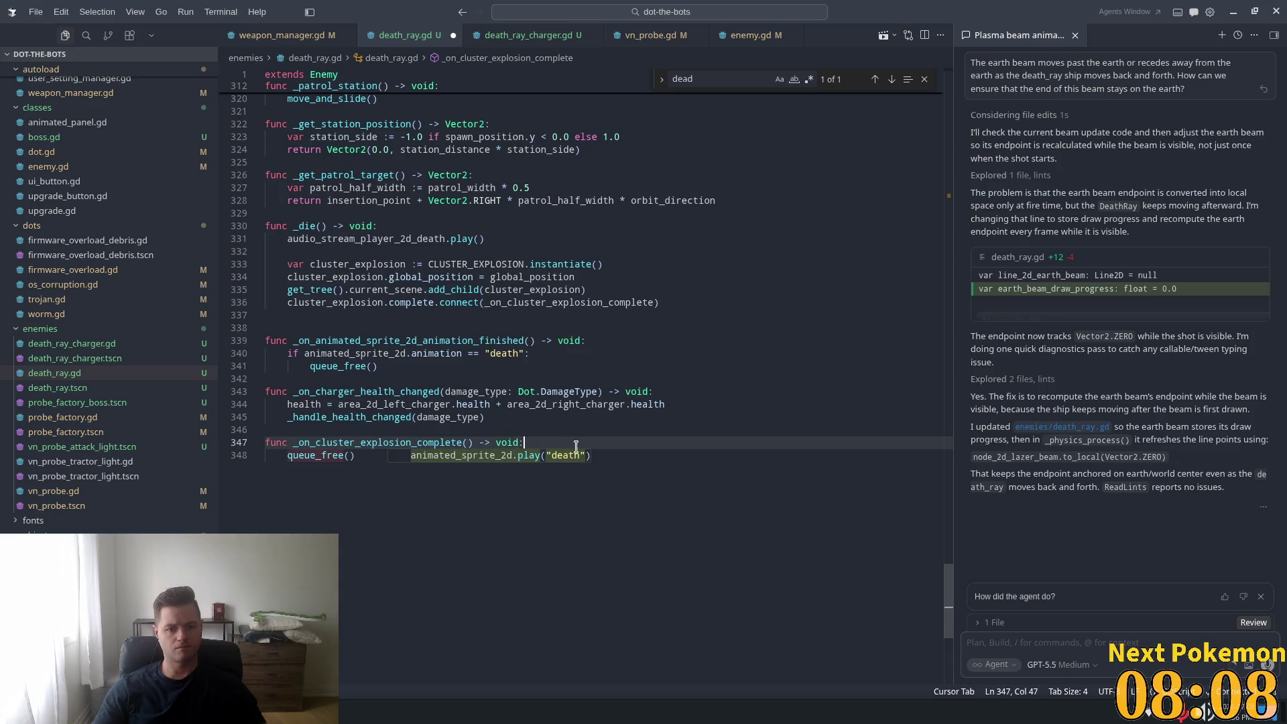
pyautogui.press('Tab')
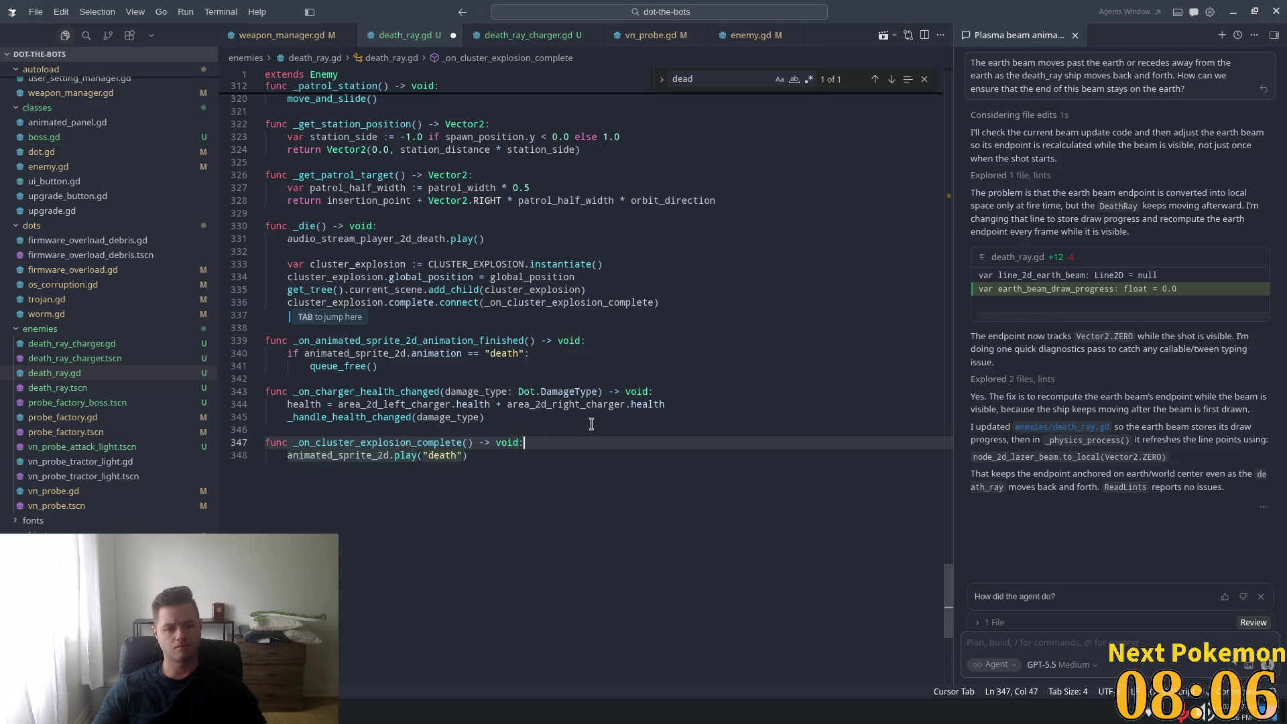
pyautogui.press('Tab')
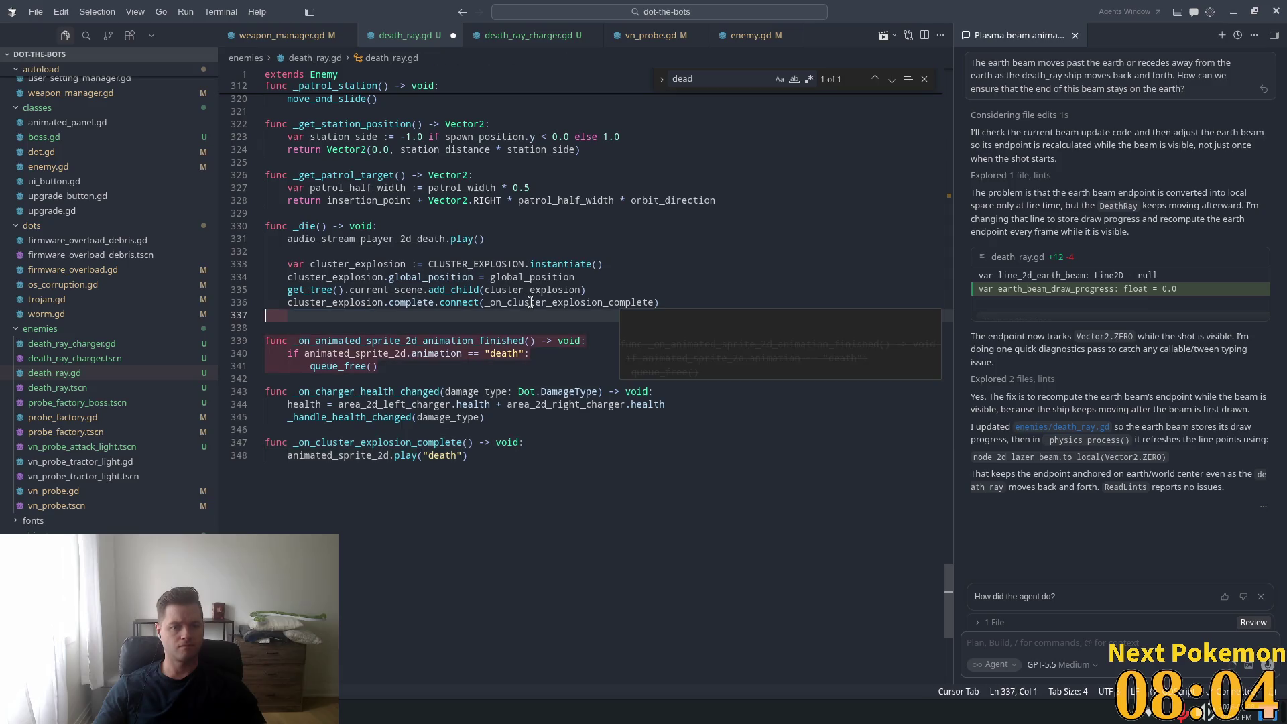
pyautogui.click(600, 445)
pyautogui.click(598, 327)
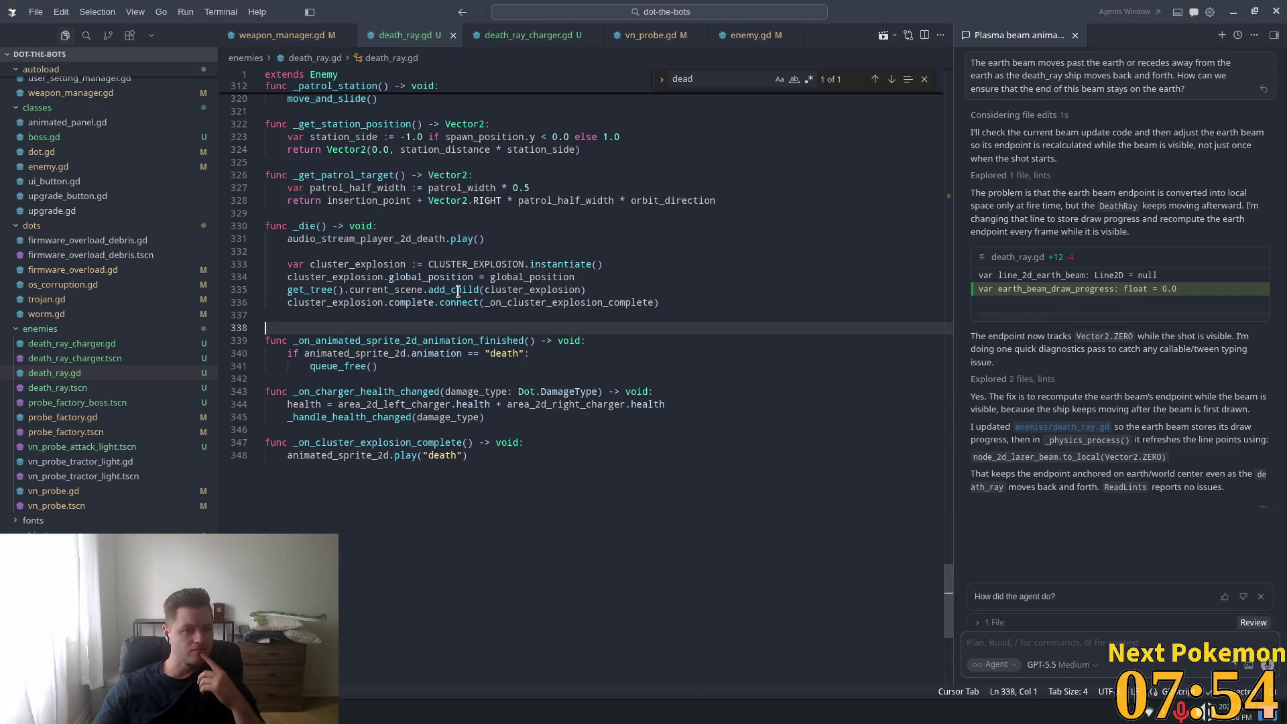
pyautogui.click(473, 277)
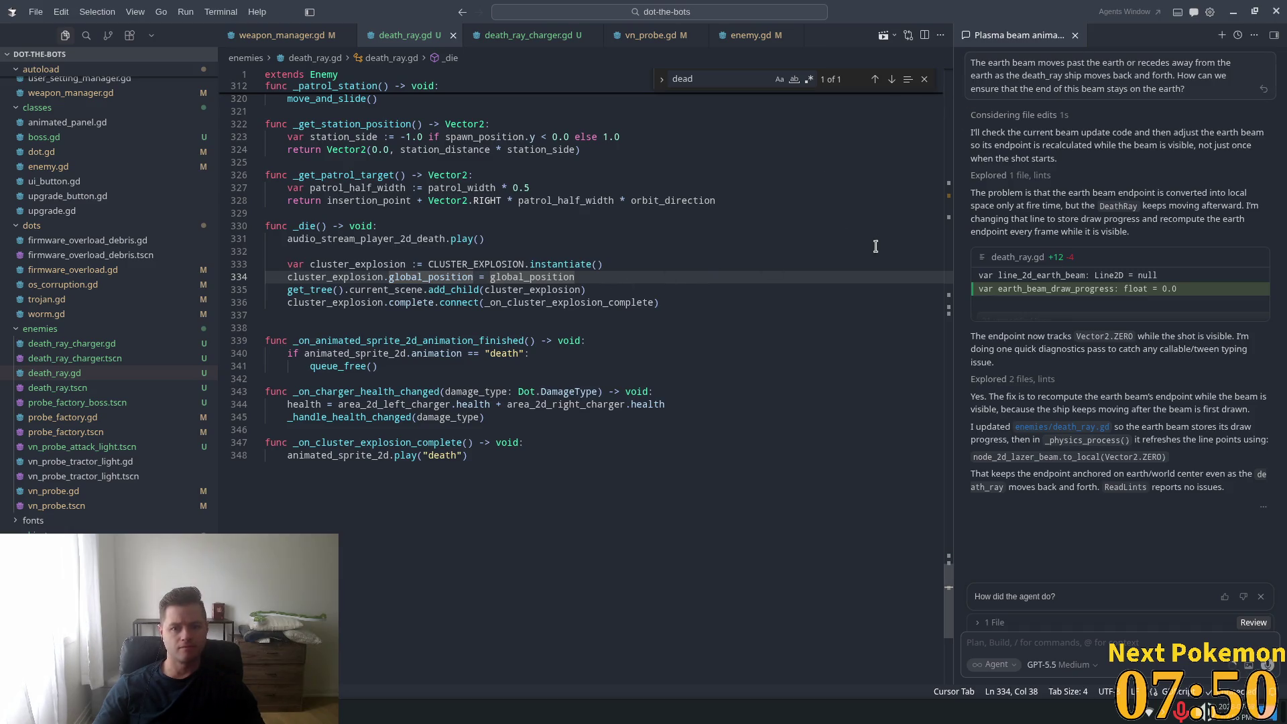
# - Run the game in Godot, fire at the DeathRay, quit via the pause menu, and return to death_ray.gd
pyautogui.hotkey('alt', 'Tab')
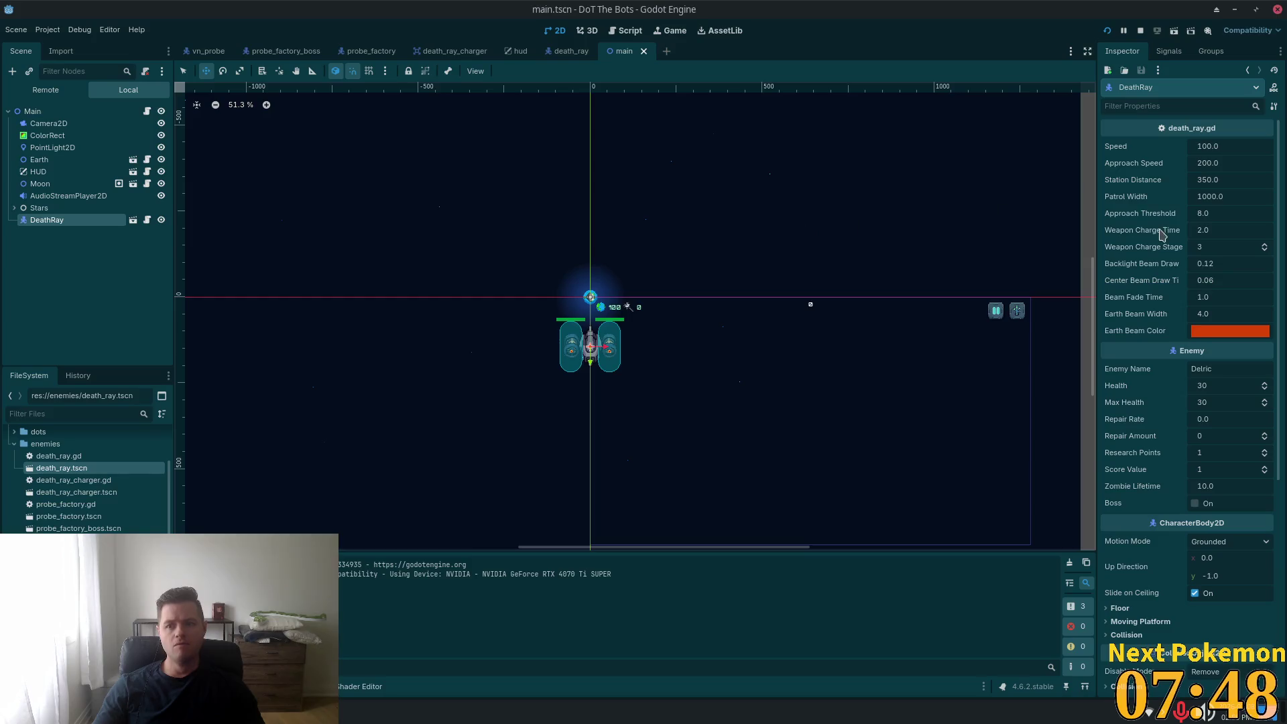
pyautogui.click(1107, 31)
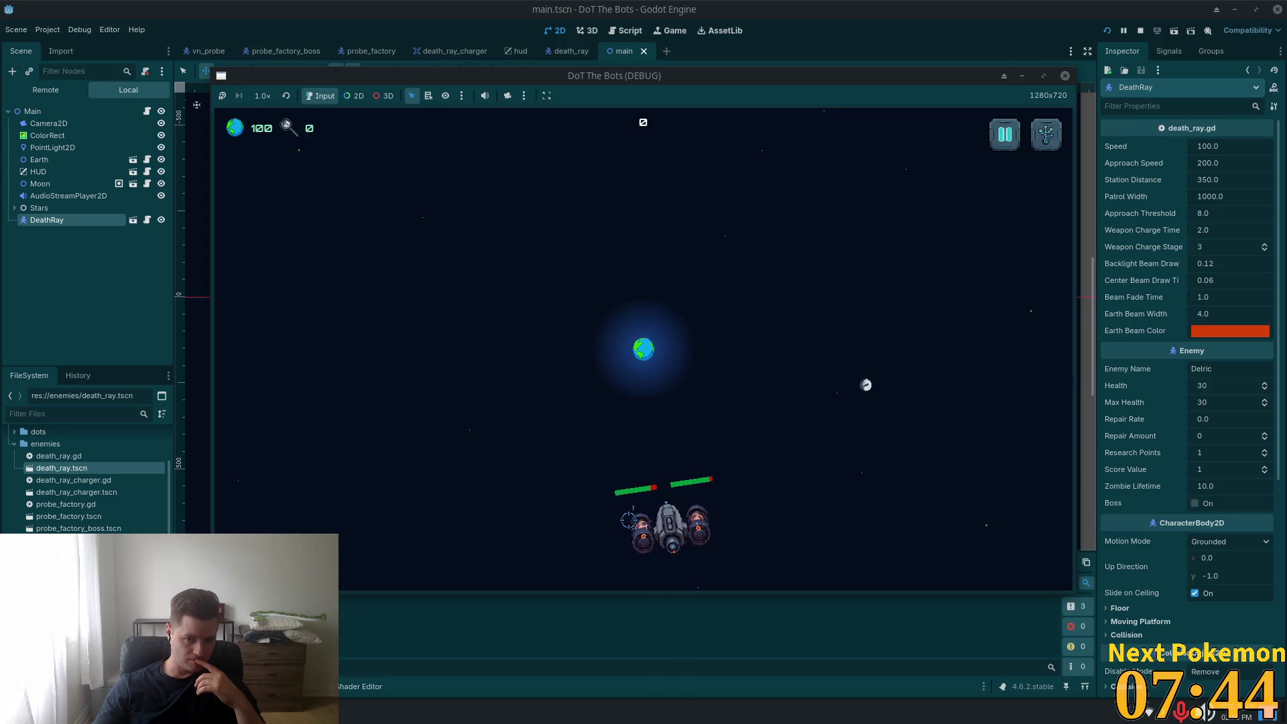
pyautogui.click(668, 526)
pyautogui.moveTo(668, 526)
pyautogui.mouseDown()
pyautogui.moveTo(778, 547)
pyautogui.moveTo(917, 502)
pyautogui.moveTo(777, 517)
pyautogui.moveTo(805, 530)
pyautogui.moveTo(770, 484)
pyautogui.mouseUp()
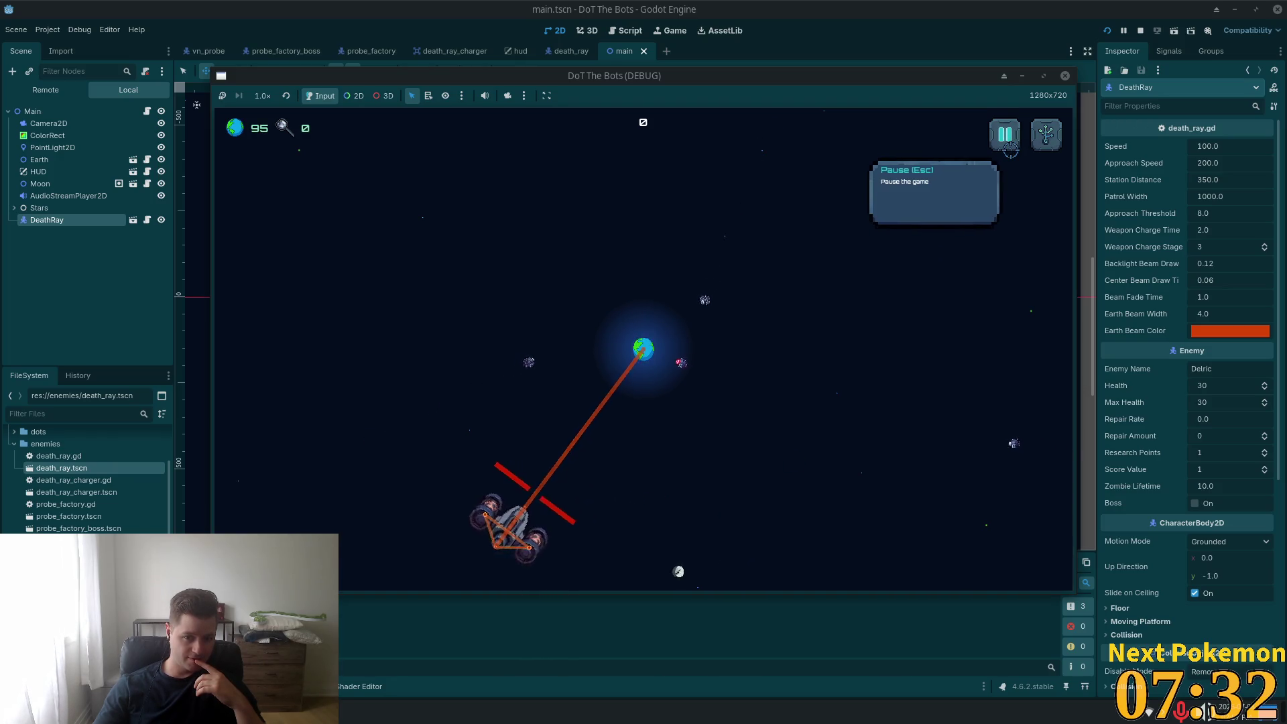
pyautogui.press('Escape')
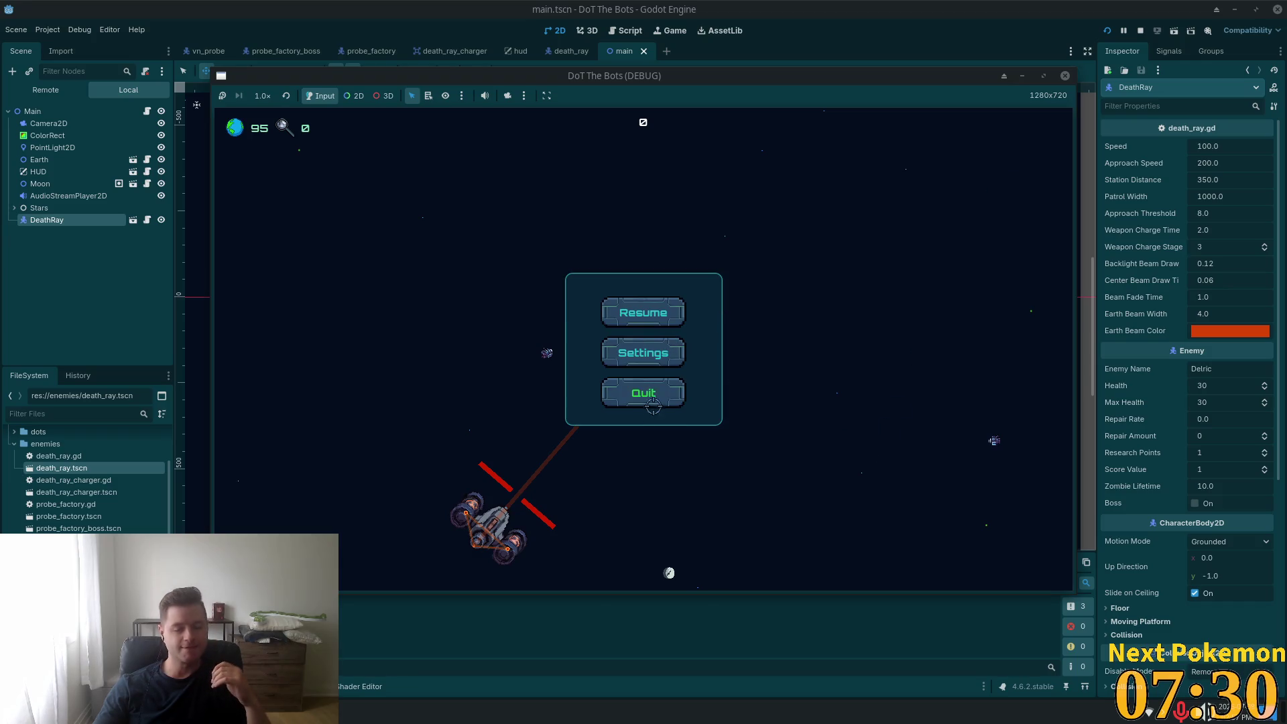
pyautogui.click(654, 399)
pyautogui.press('F8')
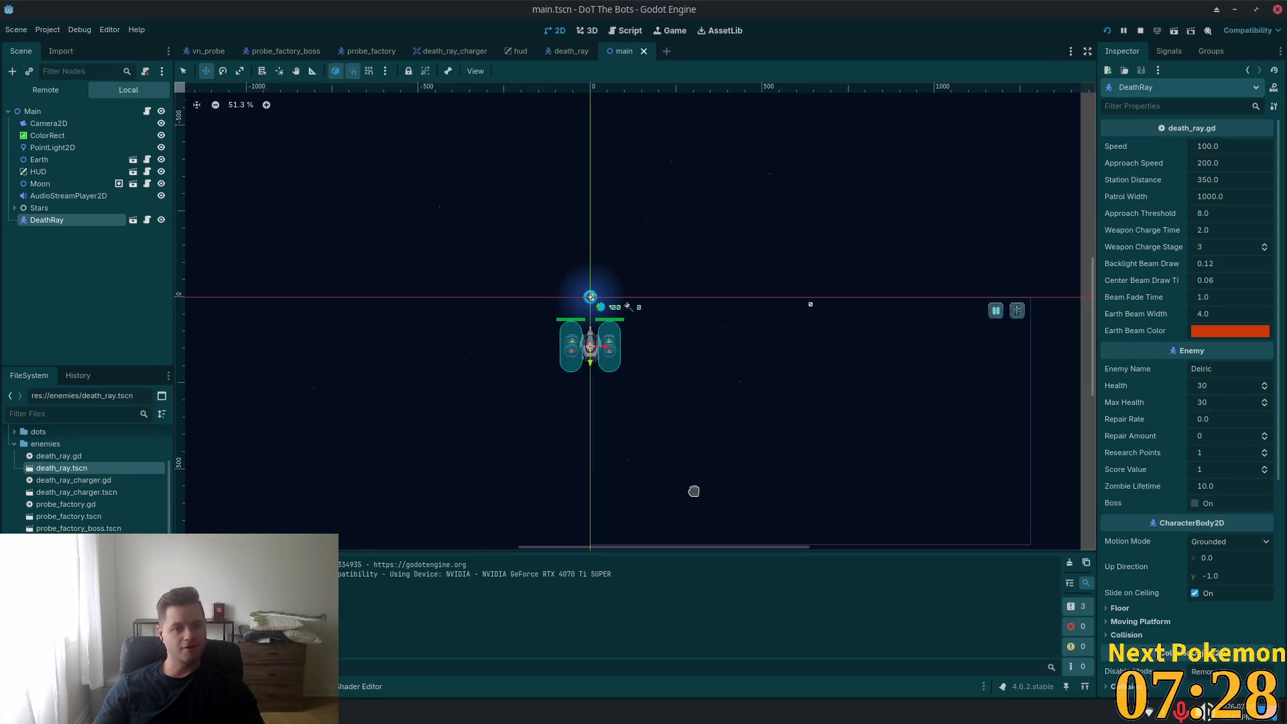
pyautogui.hotkey('alt', 'Tab')
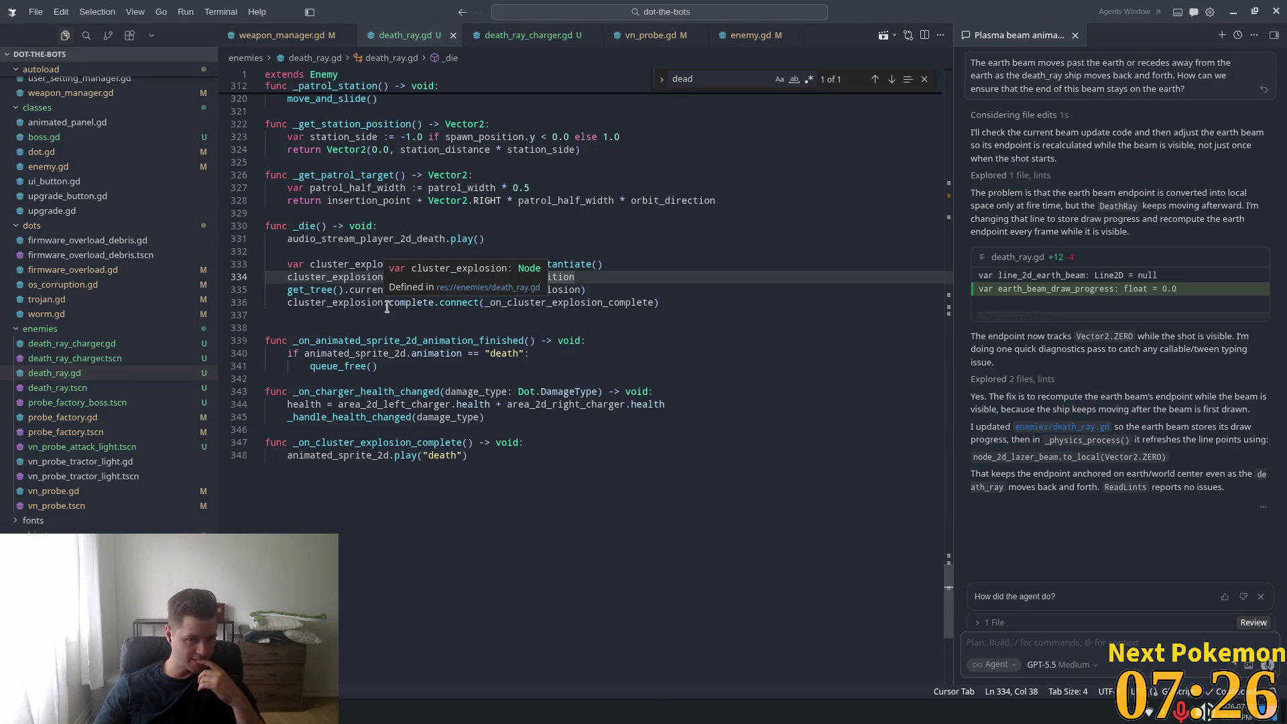
# - Follow CLUSTER_EXPLOSION to the cluster explosion scene and cluster_explosion.gd, then return to death_ray.gd
pyautogui.click(341, 264)
pyautogui.click(420, 290)
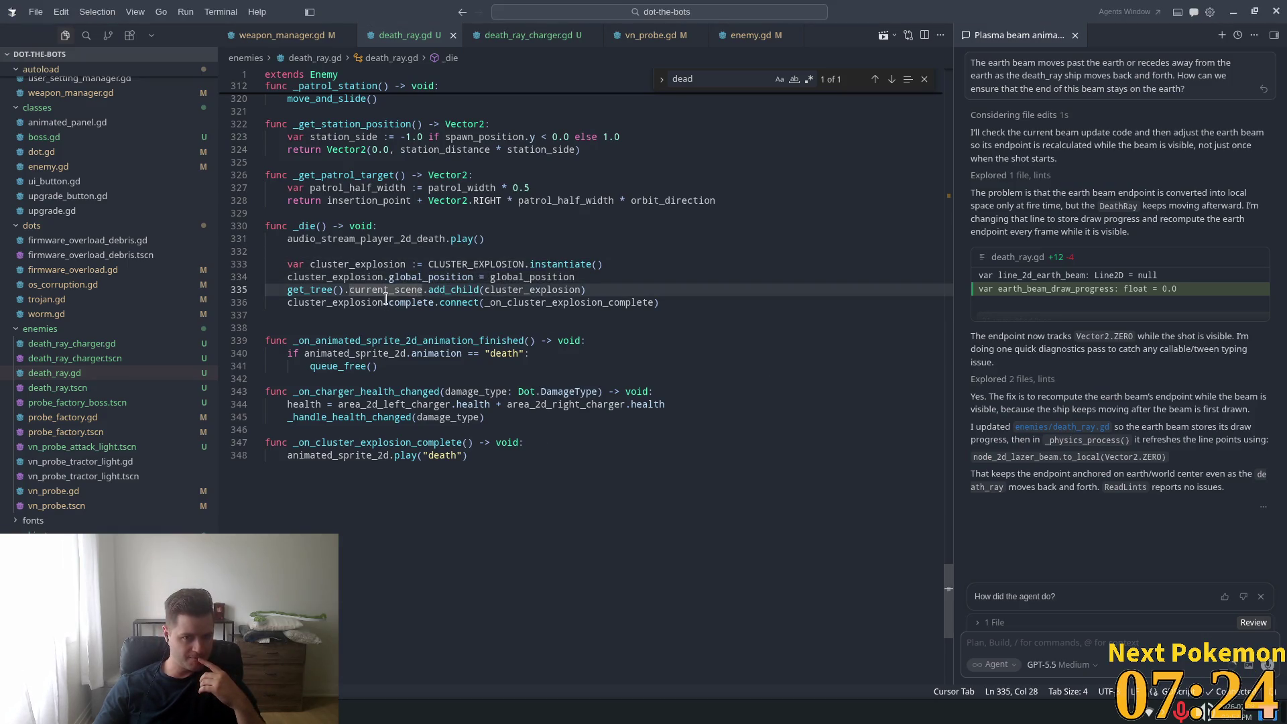
pyautogui.doubleClick(328, 303)
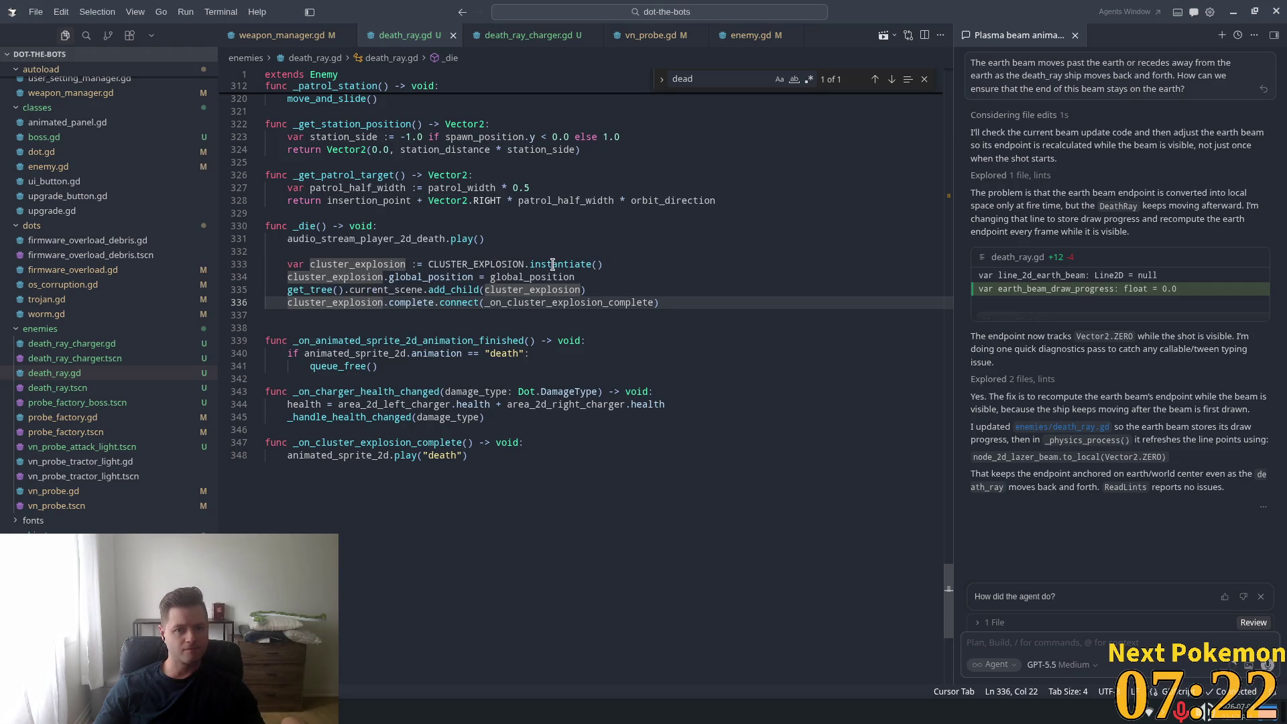
pyautogui.keyDown('ctrl'); pyautogui.click(502, 265); pyautogui.keyUp('ctrl')
pyautogui.keyDown('ctrl'); pyautogui.click(494, 267); pyautogui.keyUp('ctrl')
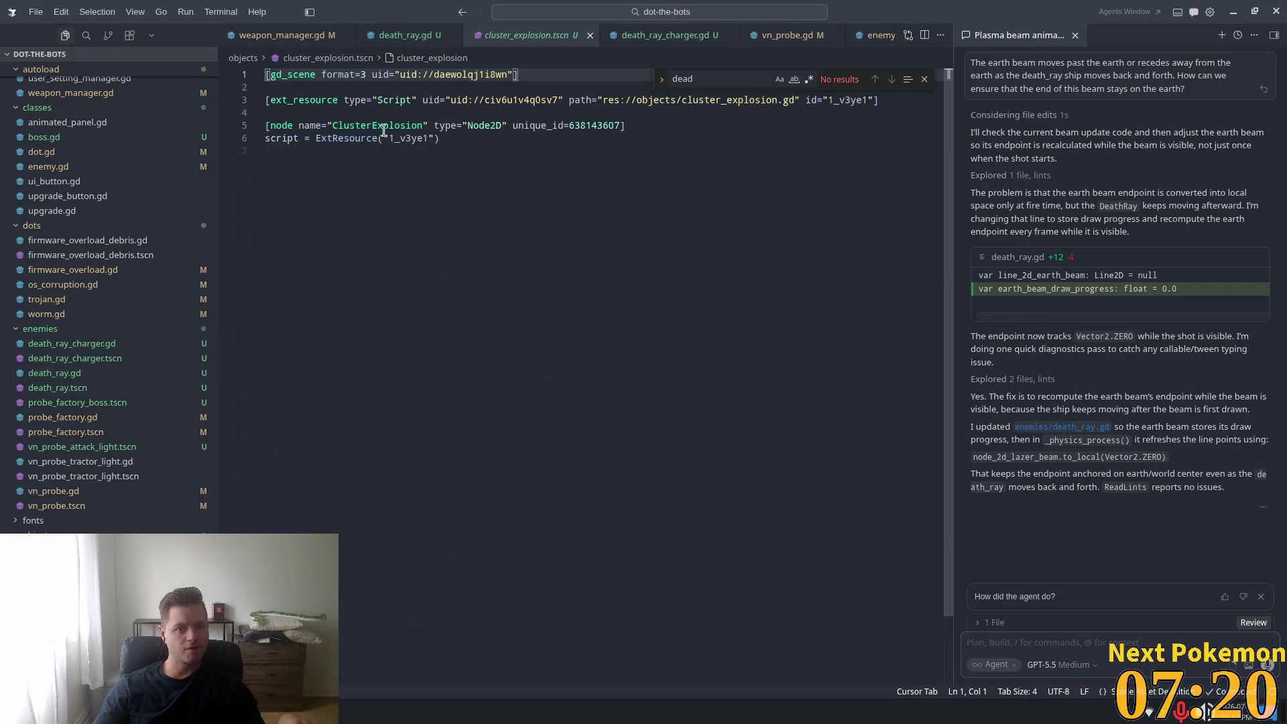
pyautogui.click(74, 550)
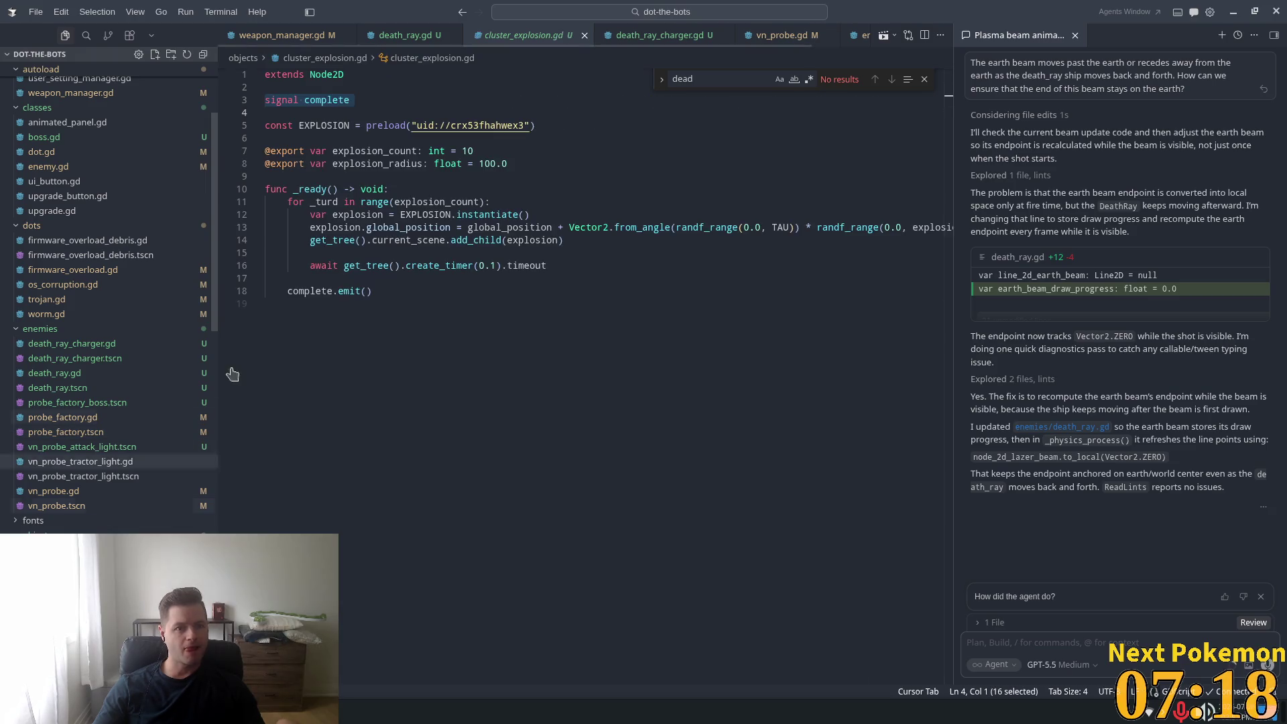
pyautogui.click(331, 100)
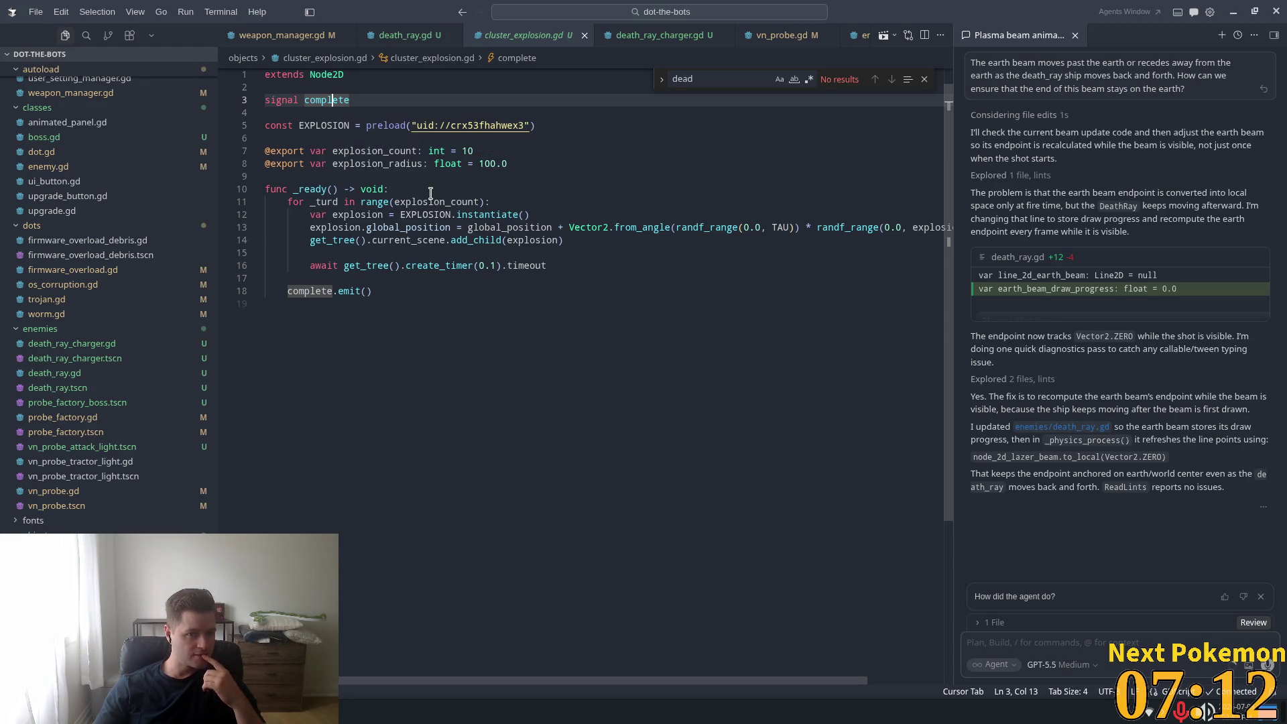
pyautogui.hotkey('ctrl', 'pageup')
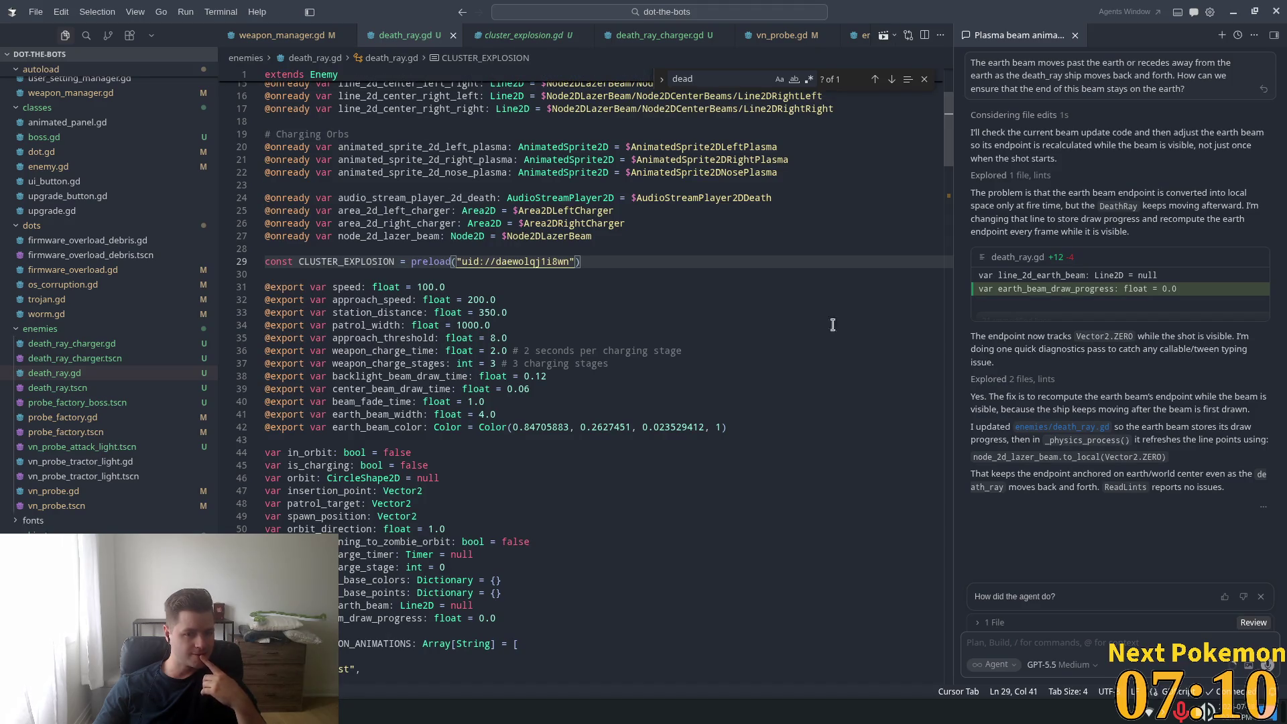
# - Remove the get_tree().current_scene prefix before add_child on line 335
pyautogui.moveTo(948, 151); pyautogui.dragTo(945, 610)
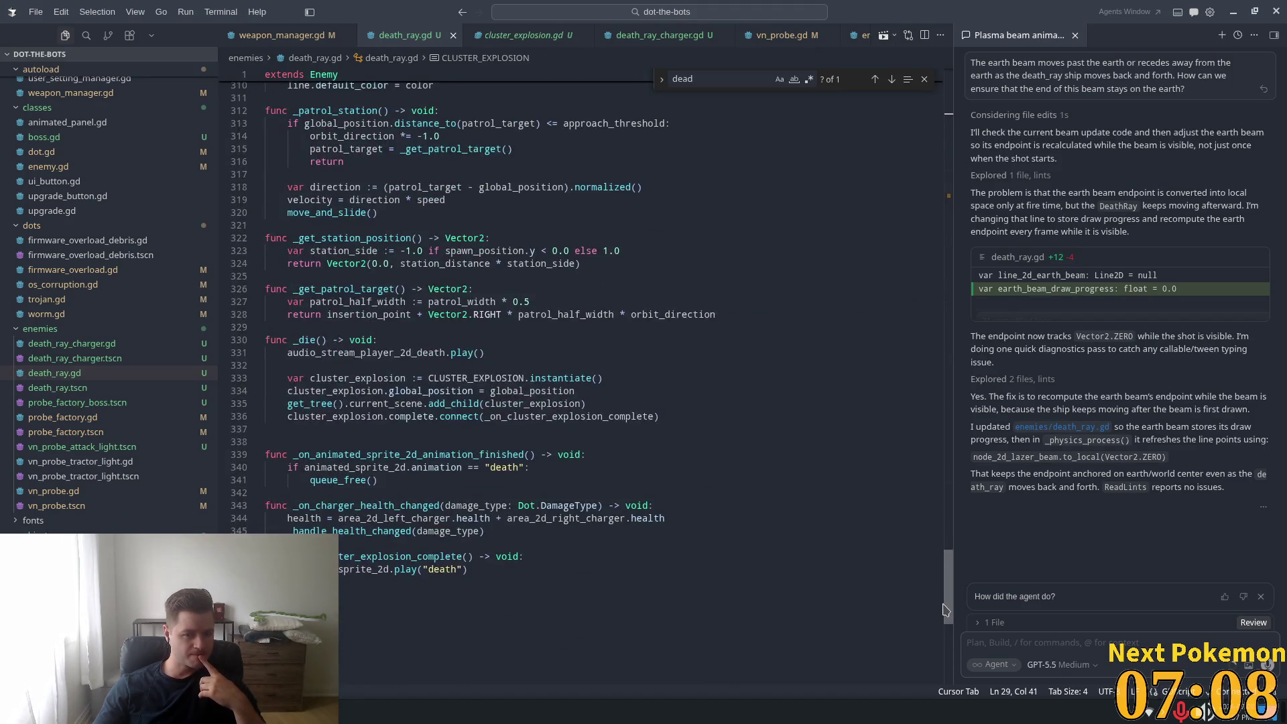
pyautogui.doubleClick(385, 403)
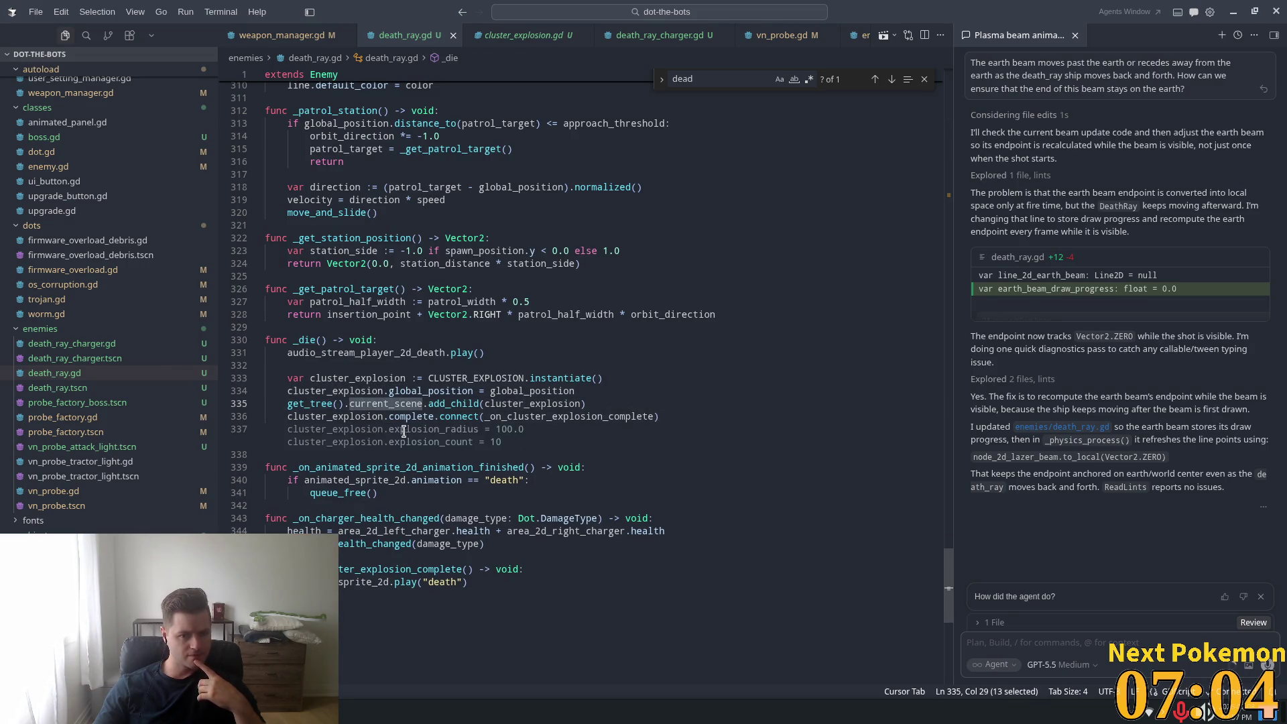
pyautogui.click(422, 381)
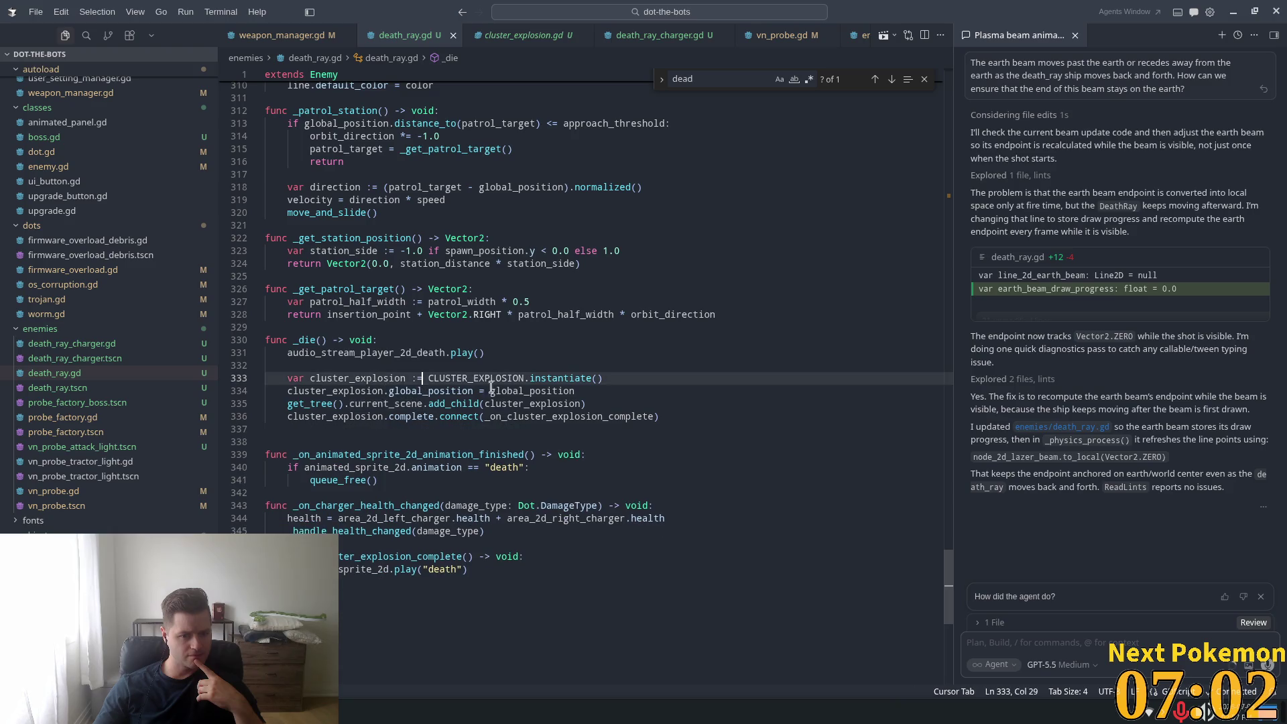
pyautogui.doubleClick(392, 404)
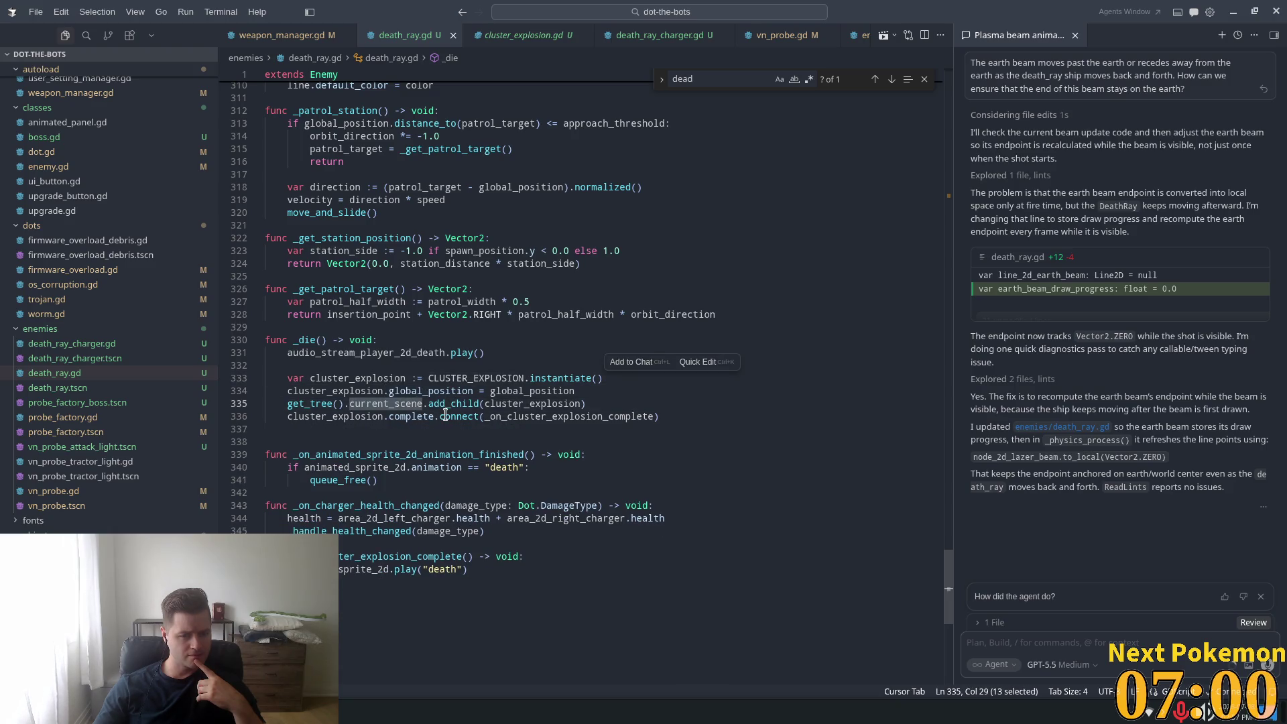
pyautogui.moveTo(526, 453)
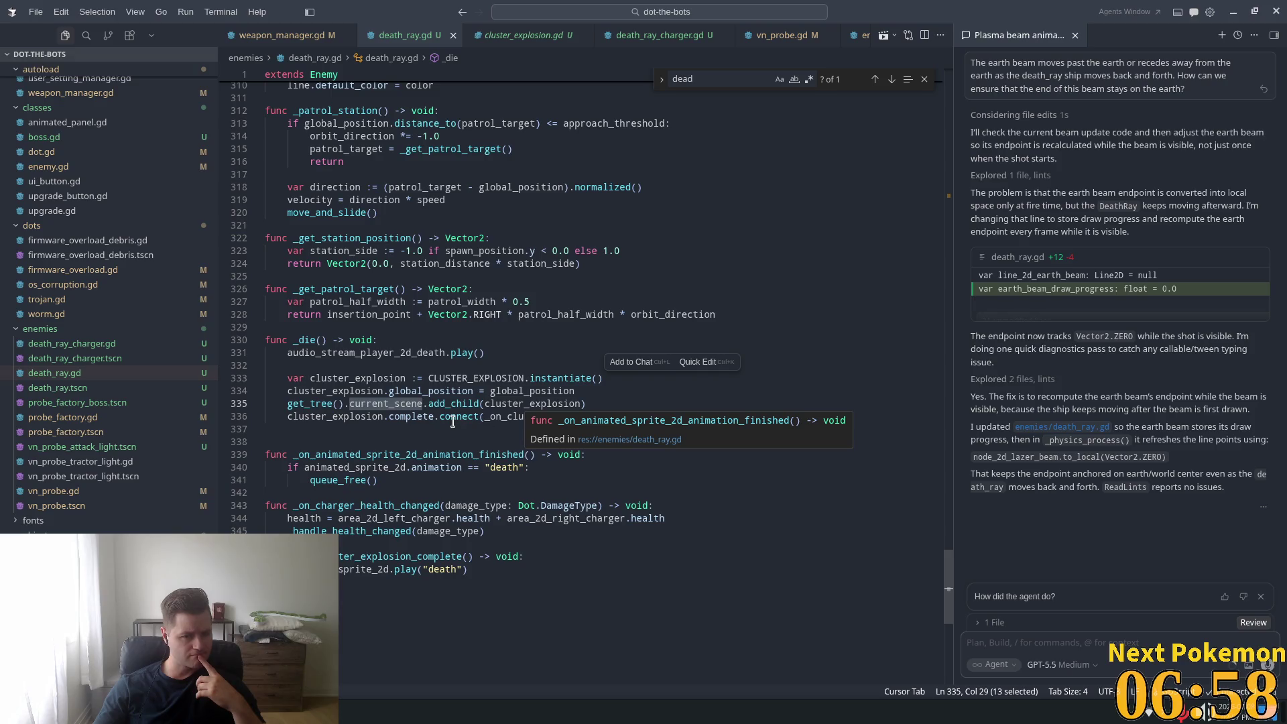
pyautogui.click(384, 404)
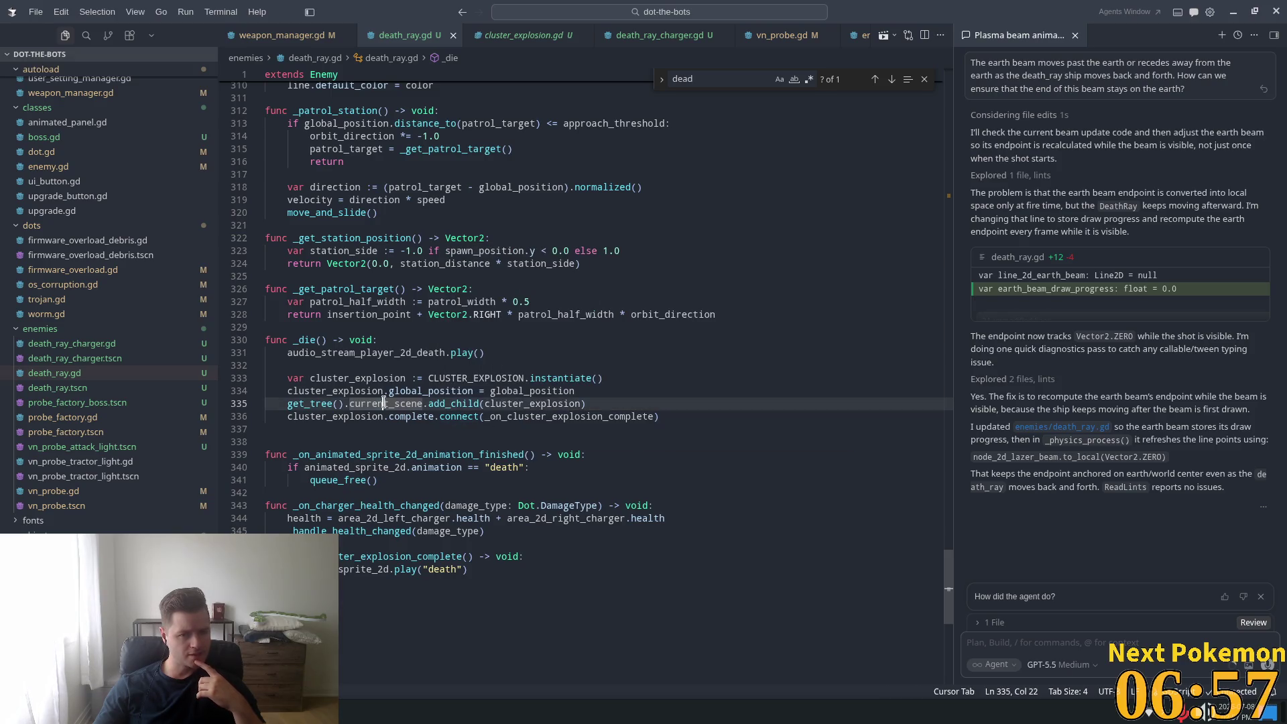
pyautogui.click(347, 403)
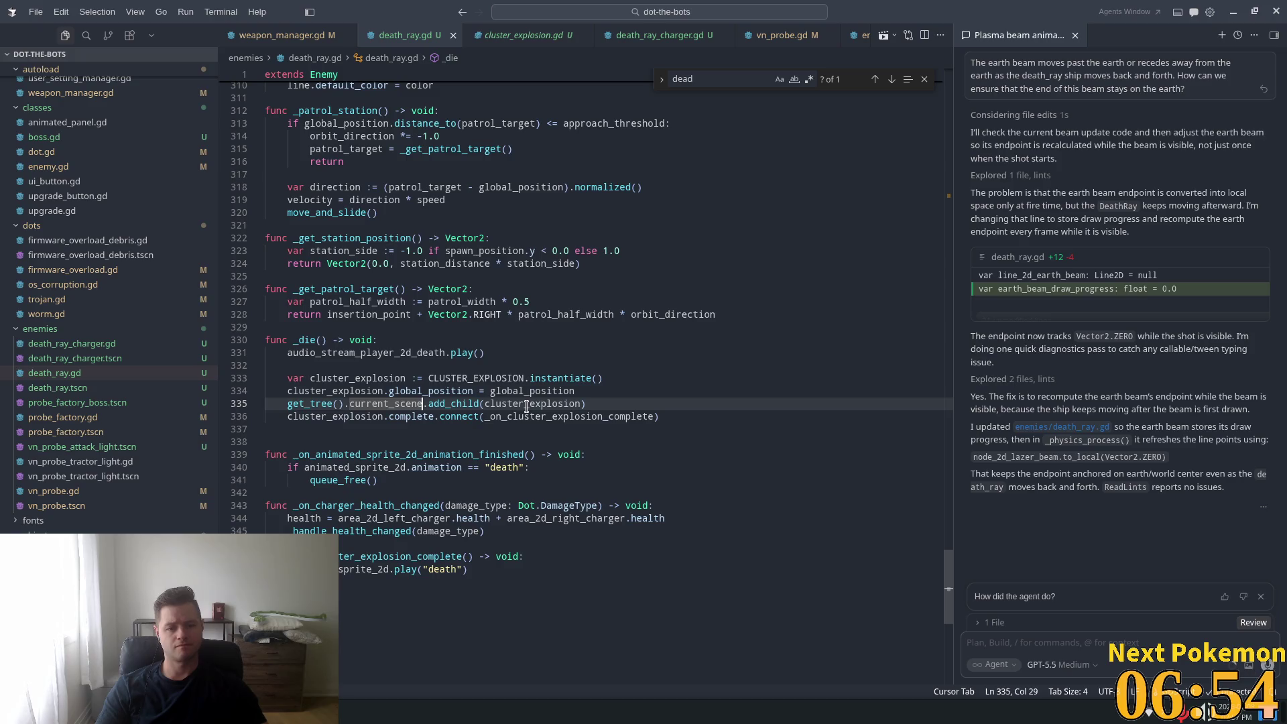
pyautogui.hotkey('shift', 'Right')
pyautogui.hotkey('ctrl', 'shift', 'Left')
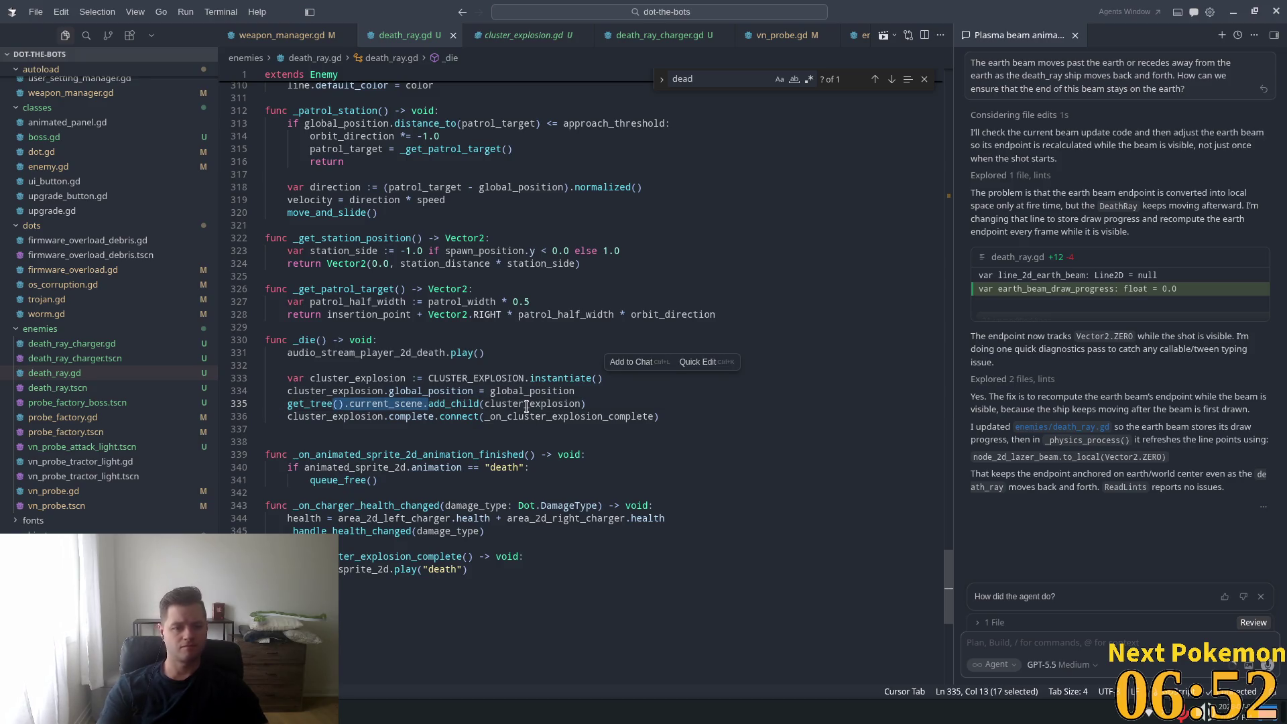
pyautogui.hotkey('ctrl', 'shift', 'Left')
pyautogui.press('BackSpace')
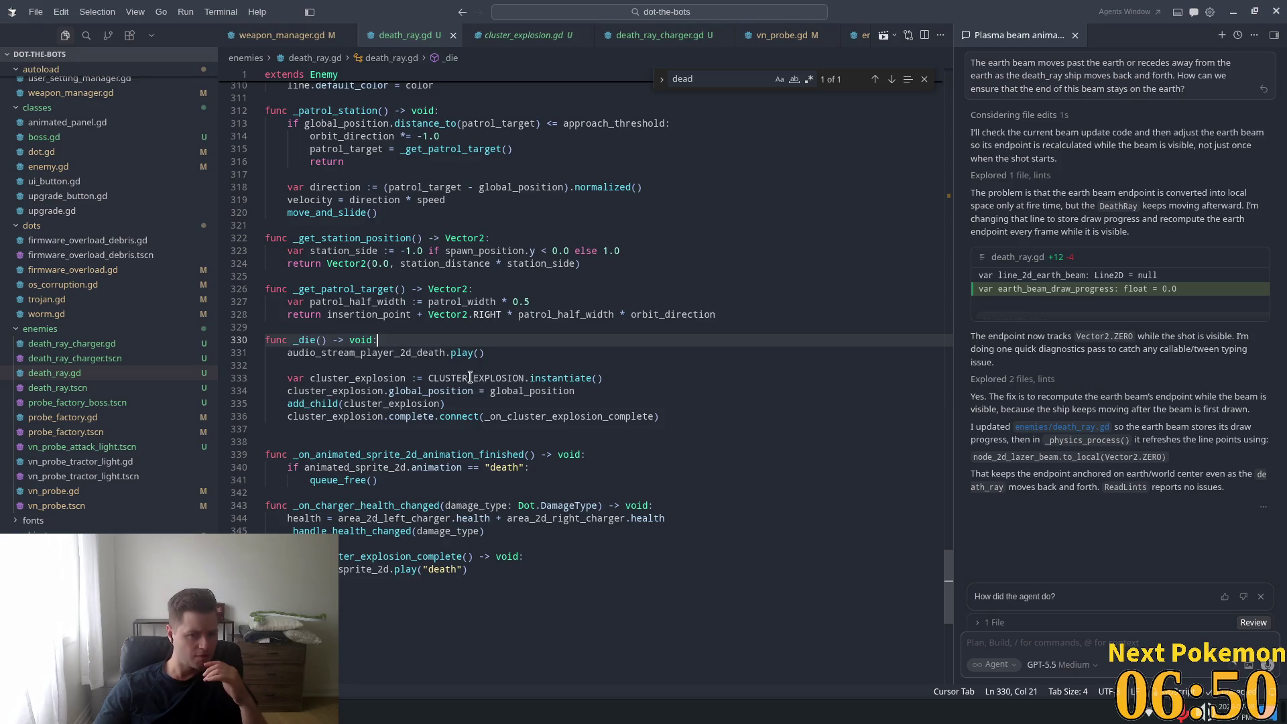
pyautogui.click(444, 344)
pyautogui.click(477, 406)
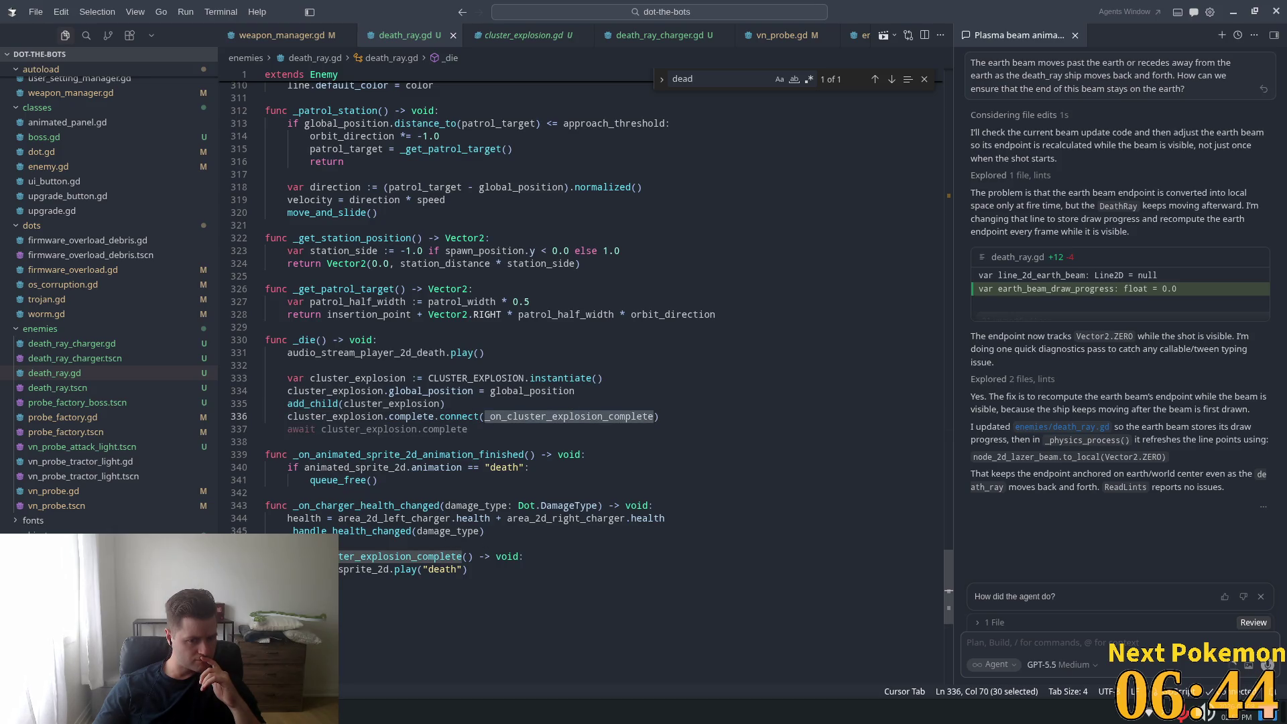
# - Delete the extra blank line and leftover indentation after the _die function
pyautogui.doubleClick(365, 569)
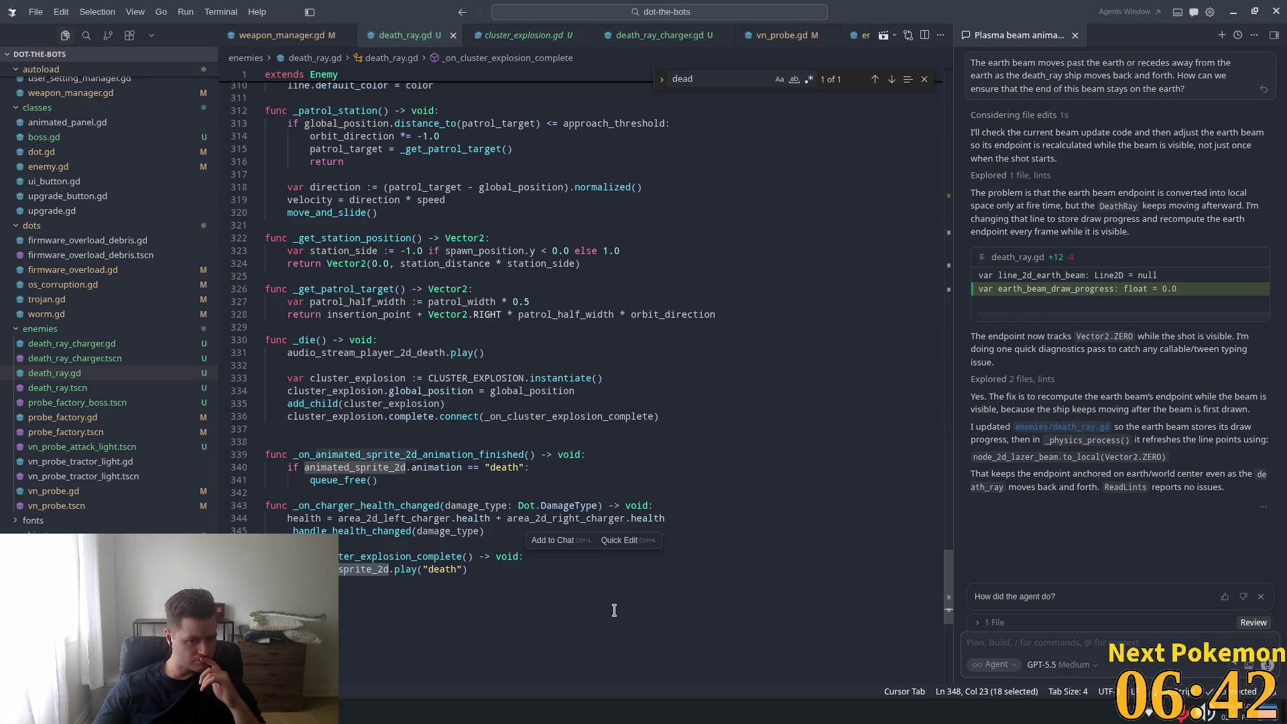
pyautogui.click(424, 442)
pyautogui.press('BackSpace')
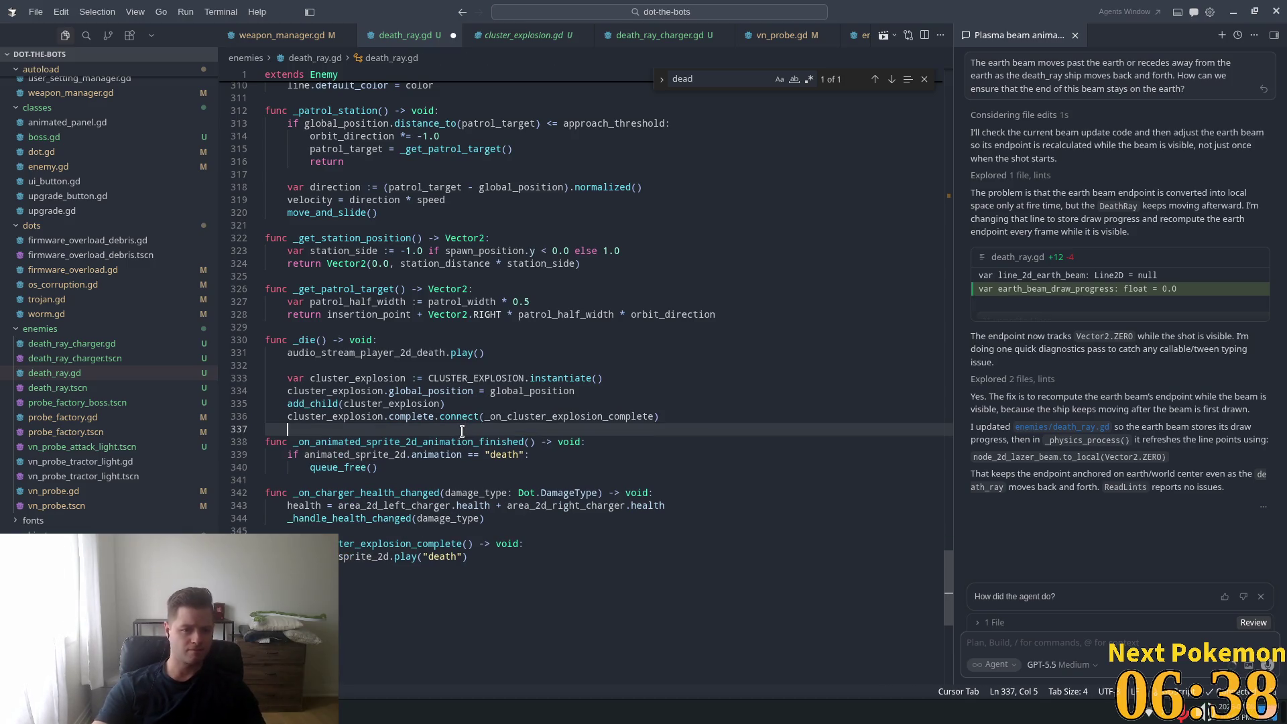
pyautogui.press('BackSpace')
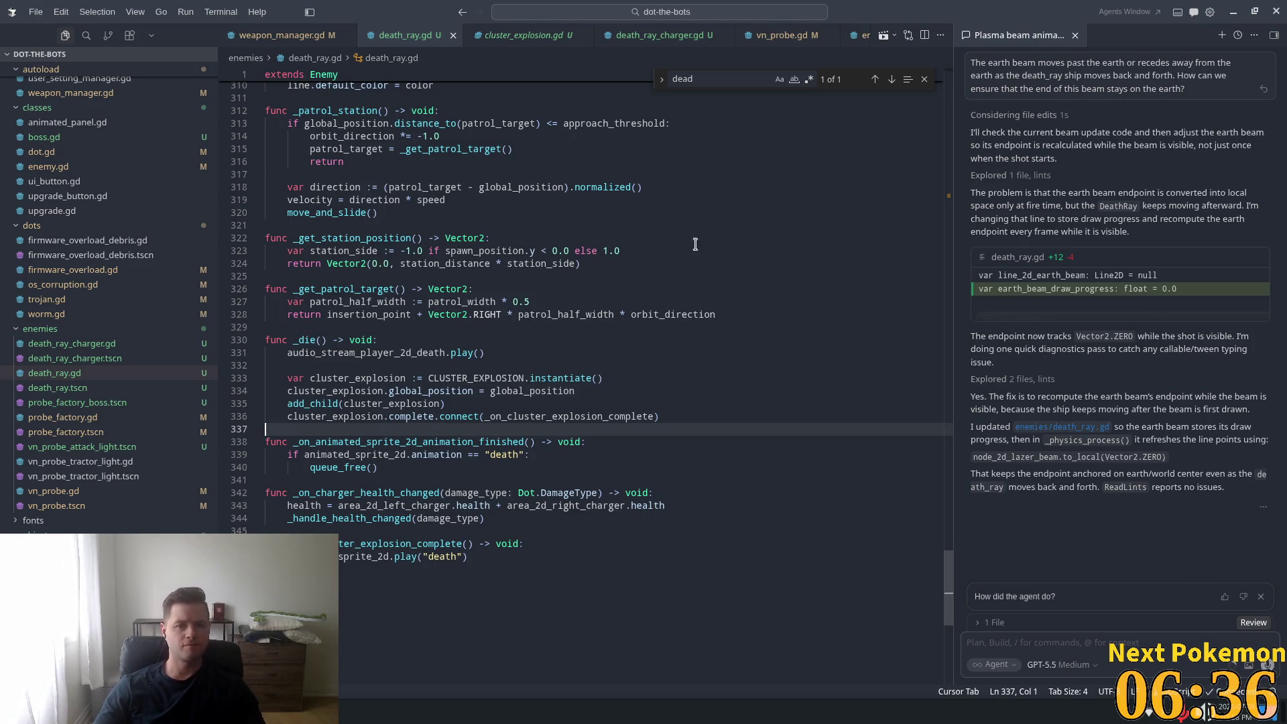
pyautogui.hotkey('alt', 'Tab')
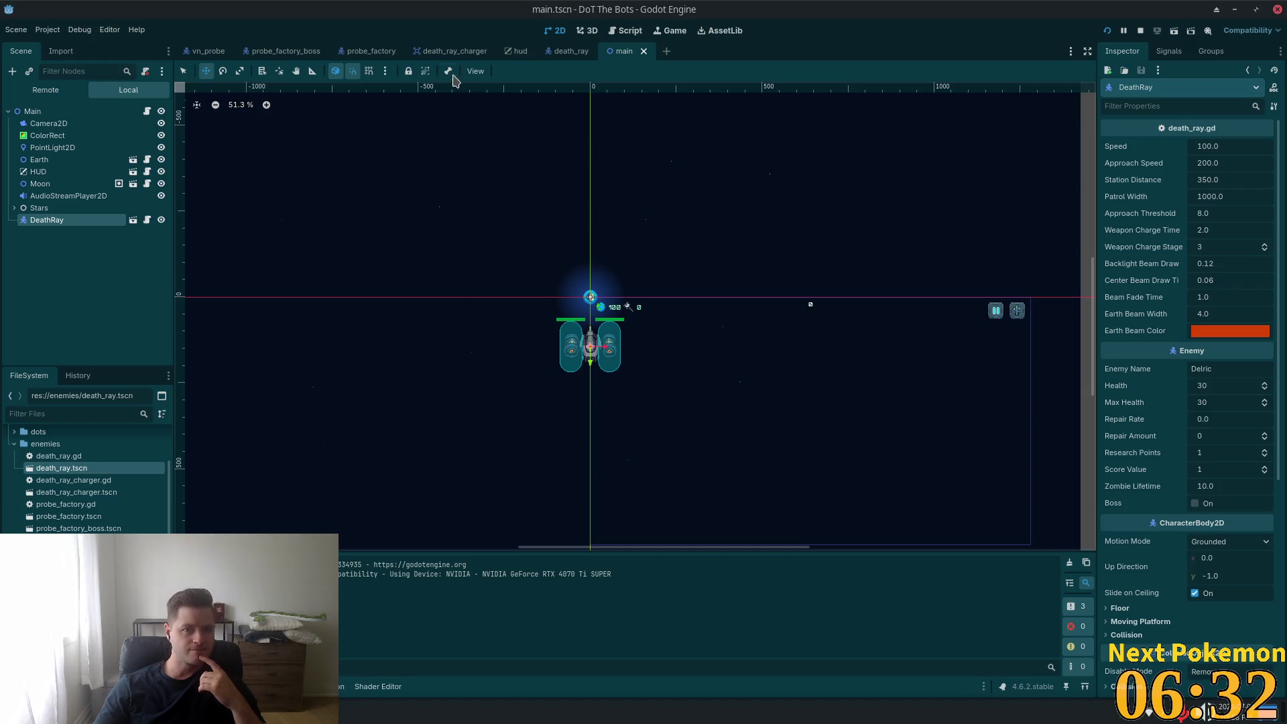
# - Check the death_ray AnimatedSprite2D's signal connections, then run the game and start playing
pyautogui.click(453, 52)
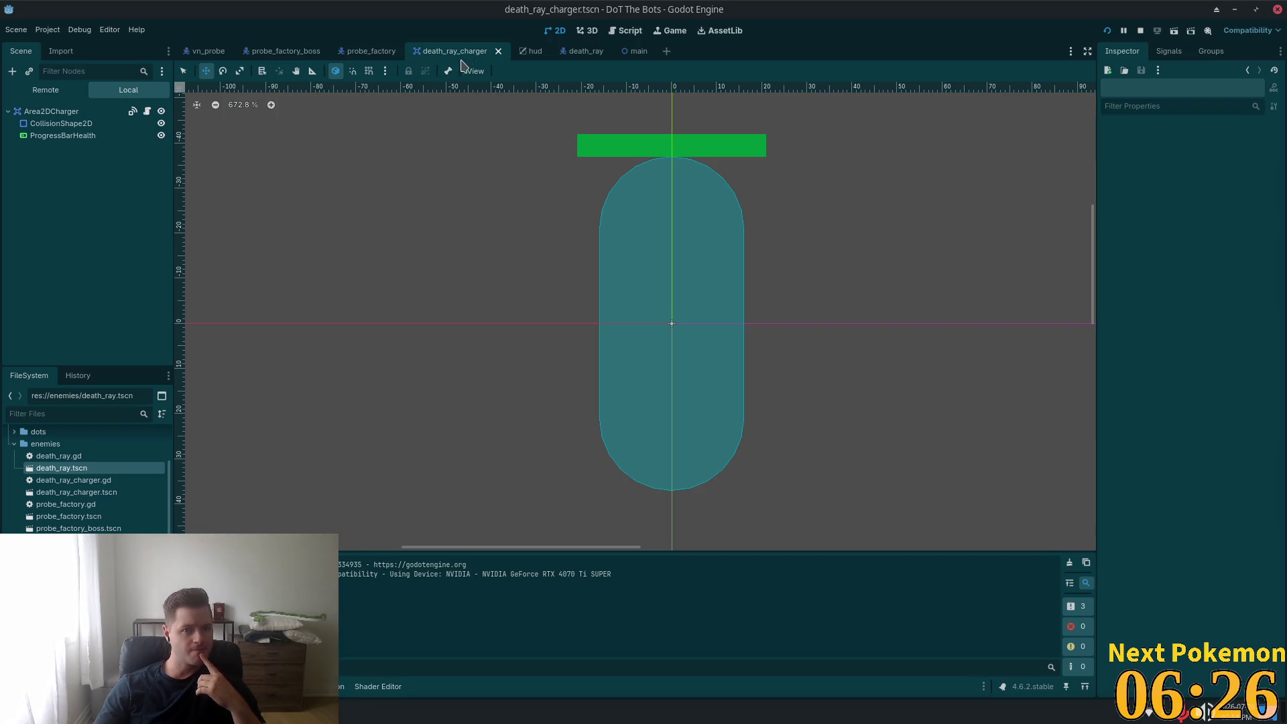
pyautogui.click(573, 52)
pyautogui.click(91, 135)
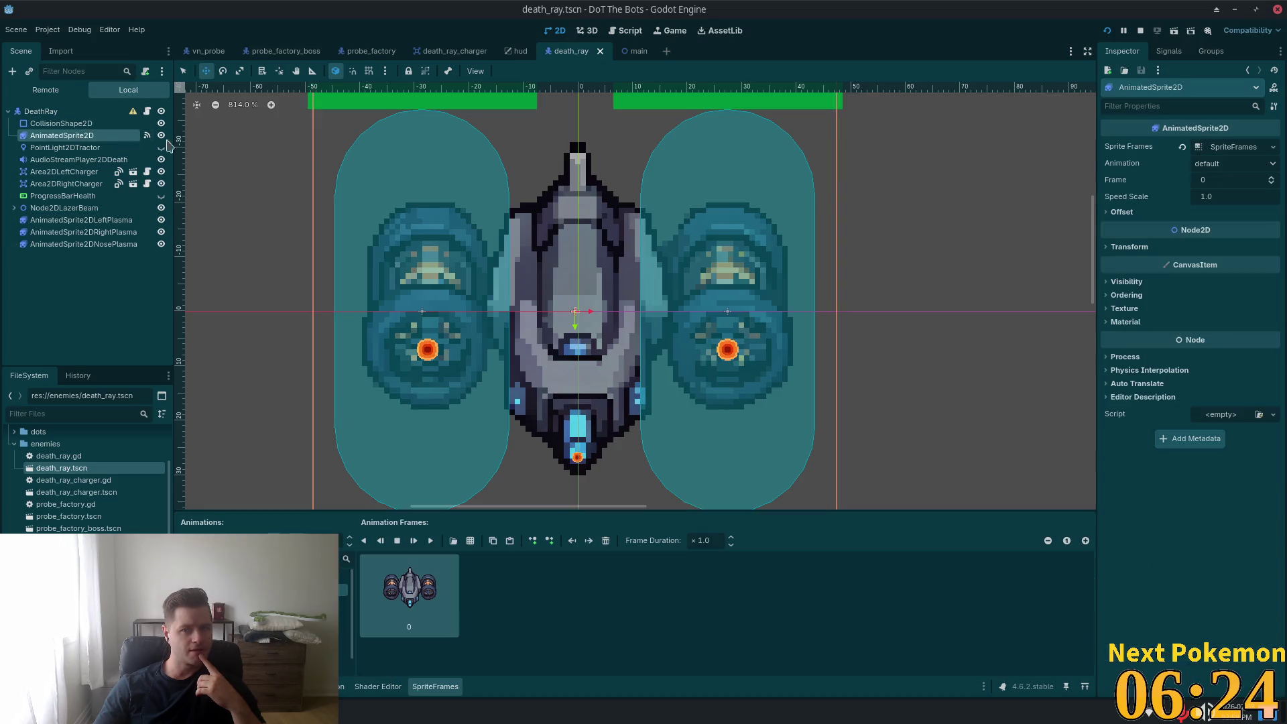
pyautogui.click(1169, 50)
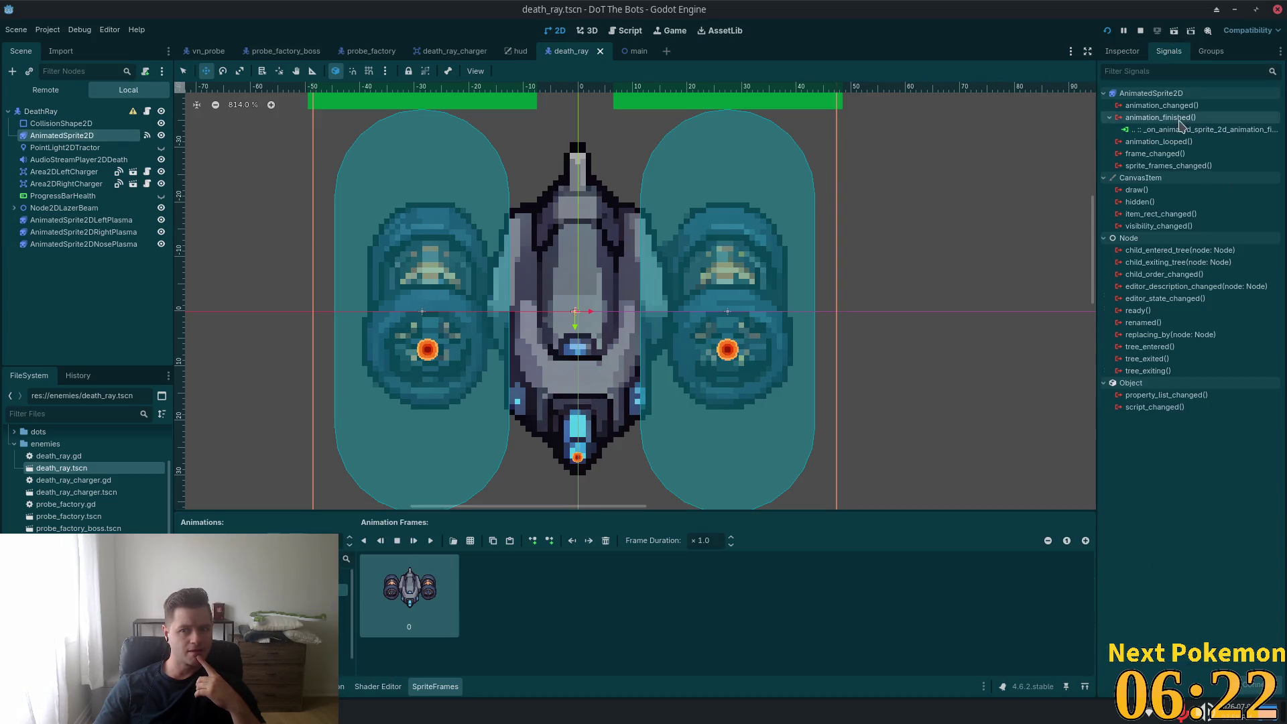
pyautogui.click(1107, 30)
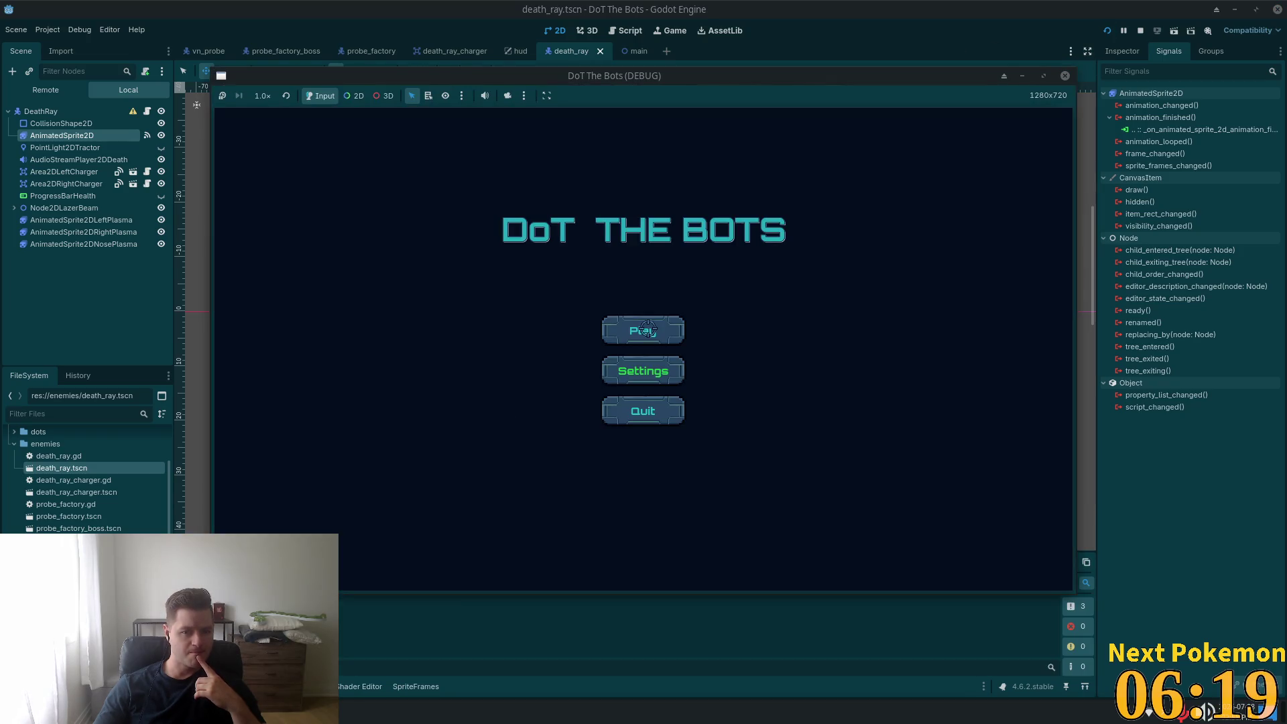
pyautogui.click(643, 328)
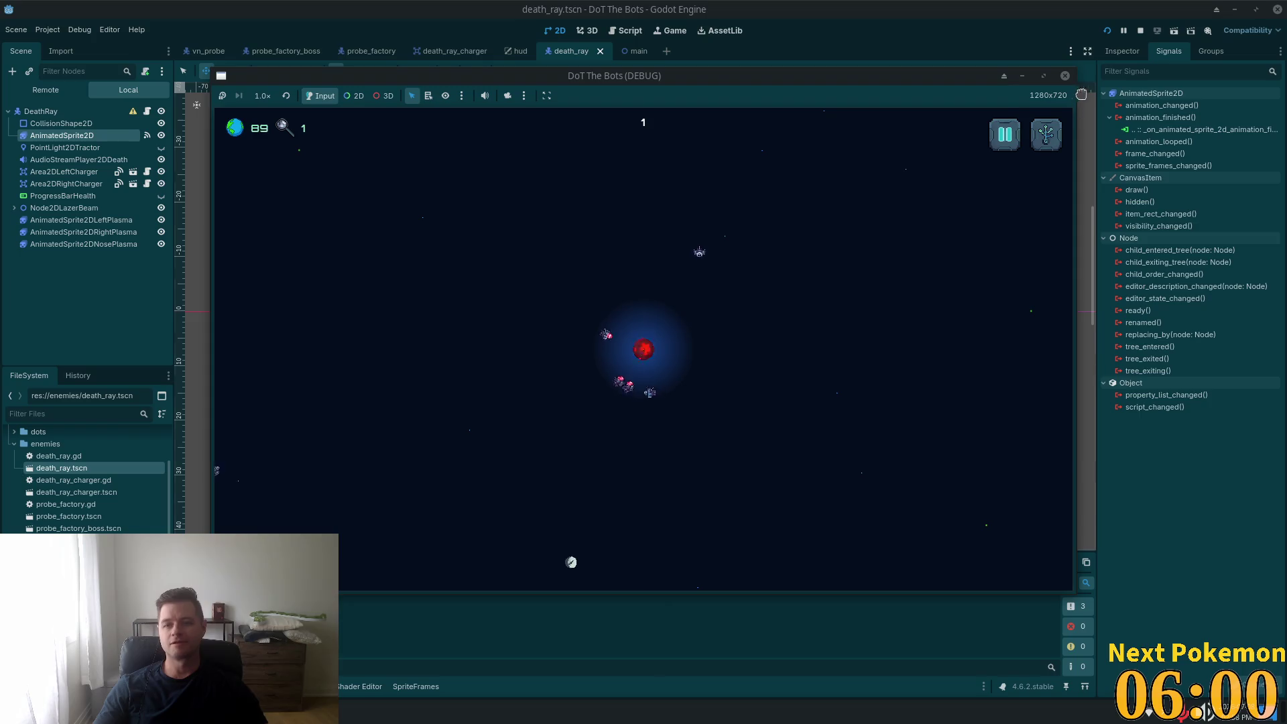
# - Stop the game, move DeathRay back above Earth in the main scene, save, and open DeathRay's scene
pyautogui.click(1140, 30)
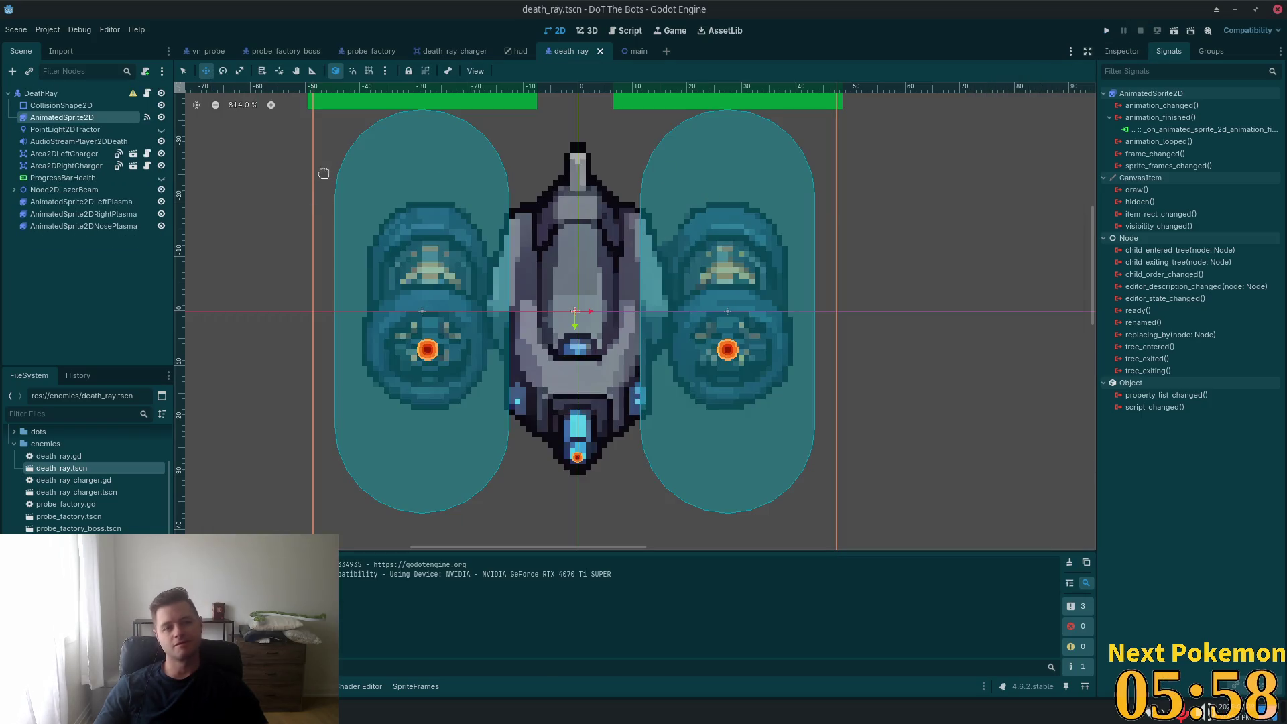
pyautogui.click(626, 54)
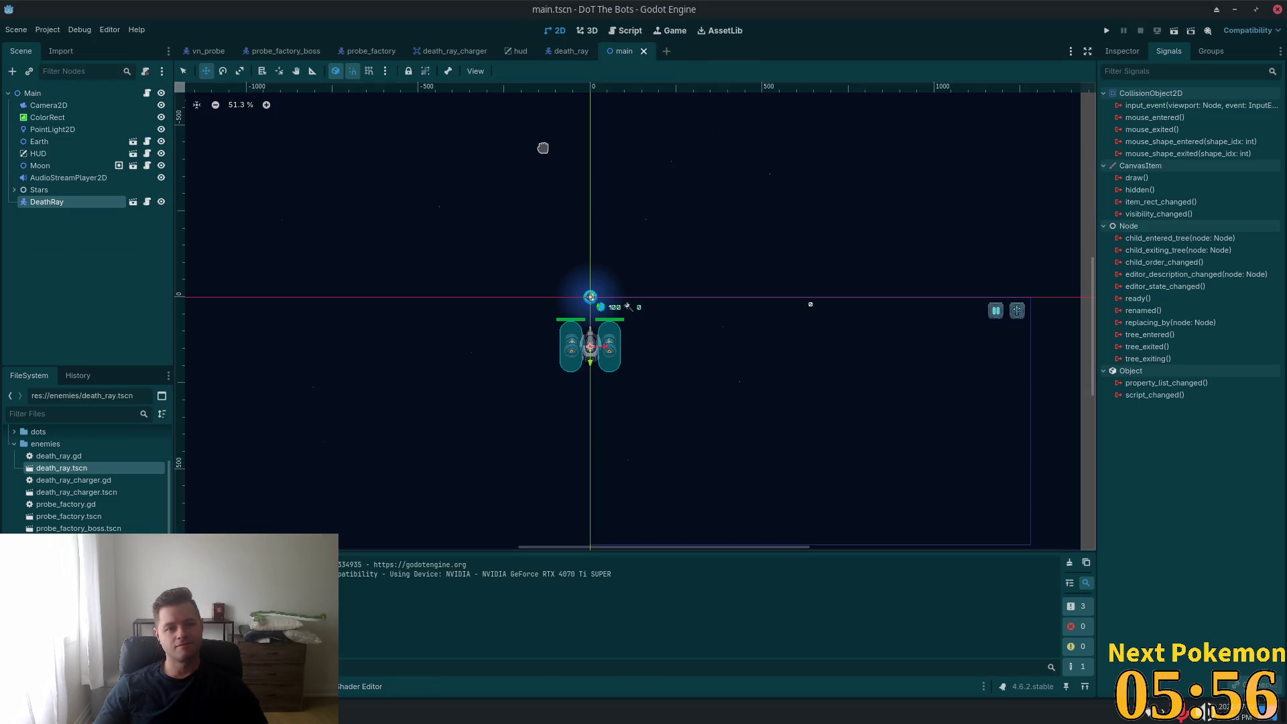
pyautogui.moveTo(33, 205)
pyautogui.mouseDown()
pyautogui.moveTo(37, 102)
pyautogui.moveTo(86, 236)
pyautogui.moveTo(70, 208)
pyautogui.mouseUp()
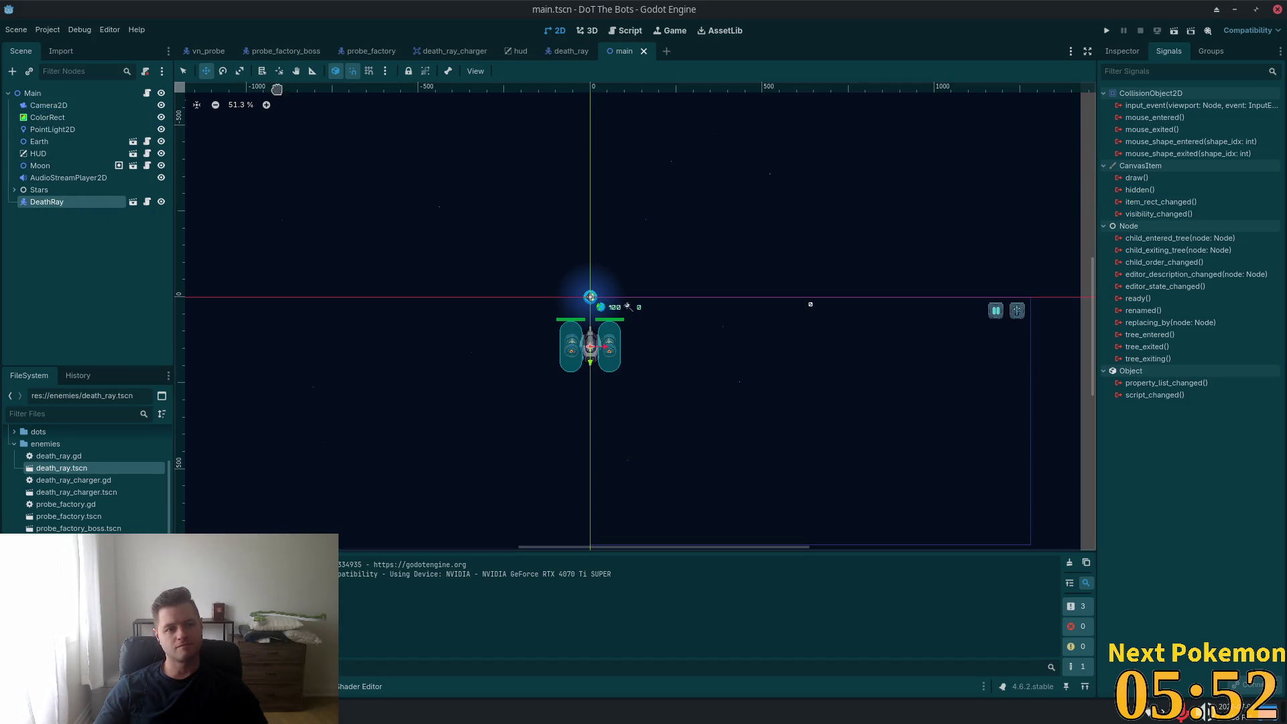
pyautogui.moveTo(495, 294); pyautogui.dragTo(501, 201)
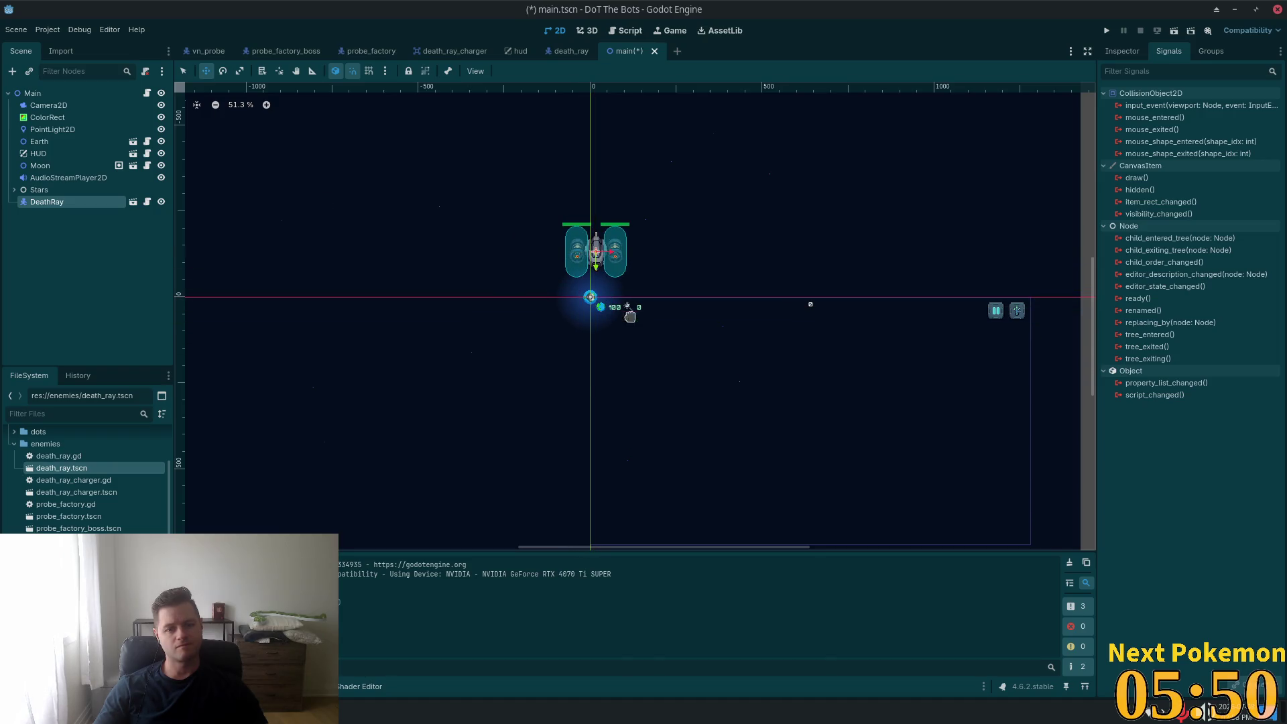
pyautogui.press('Up')
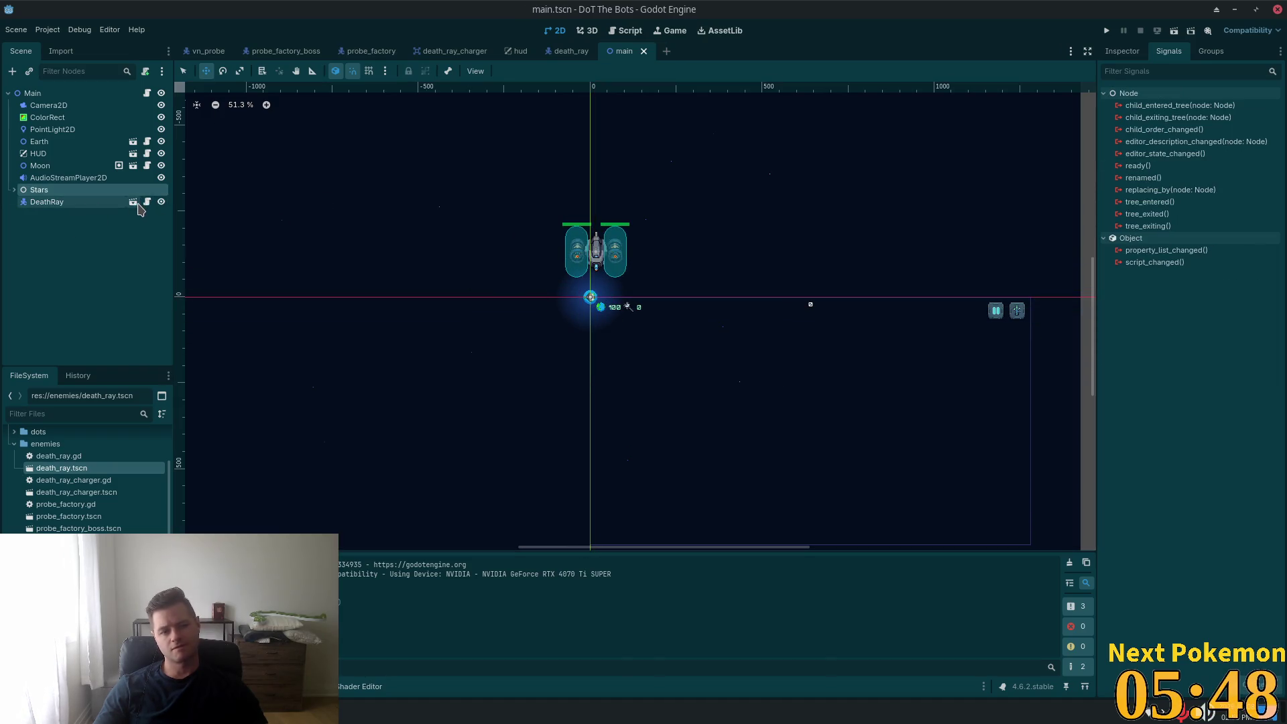
pyautogui.click(134, 202)
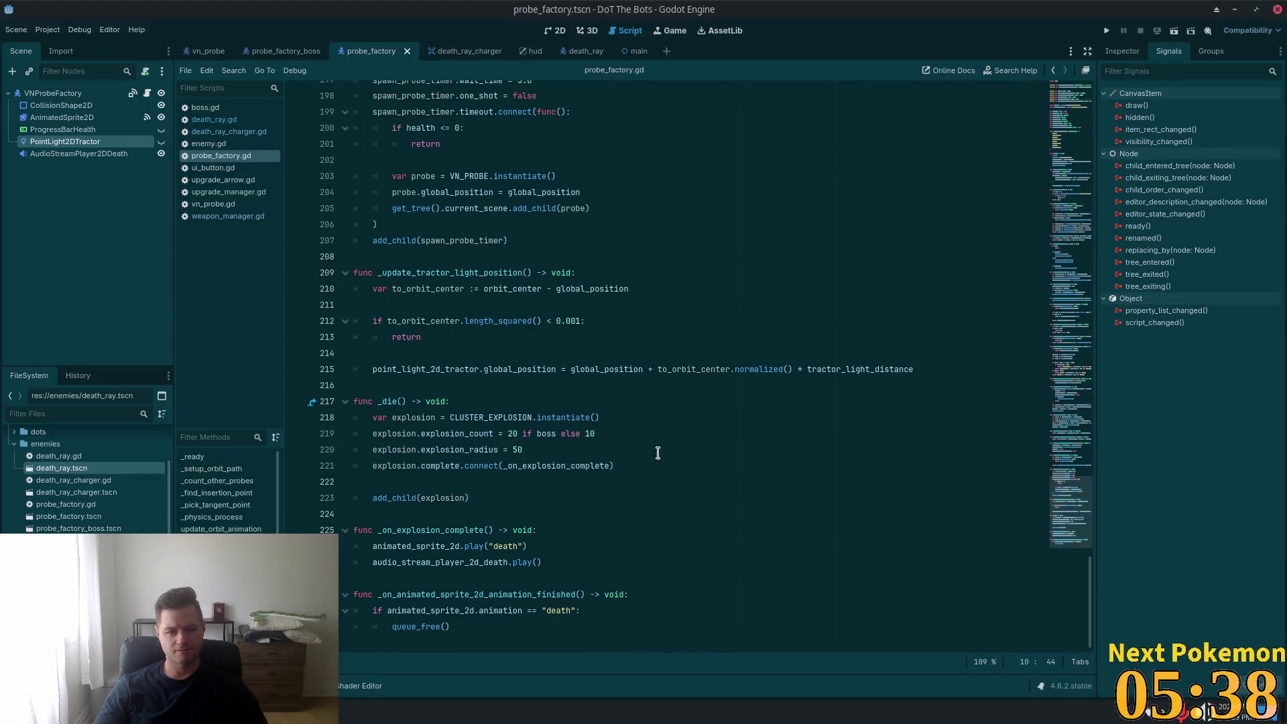
pyautogui.doubleClick(461, 529)
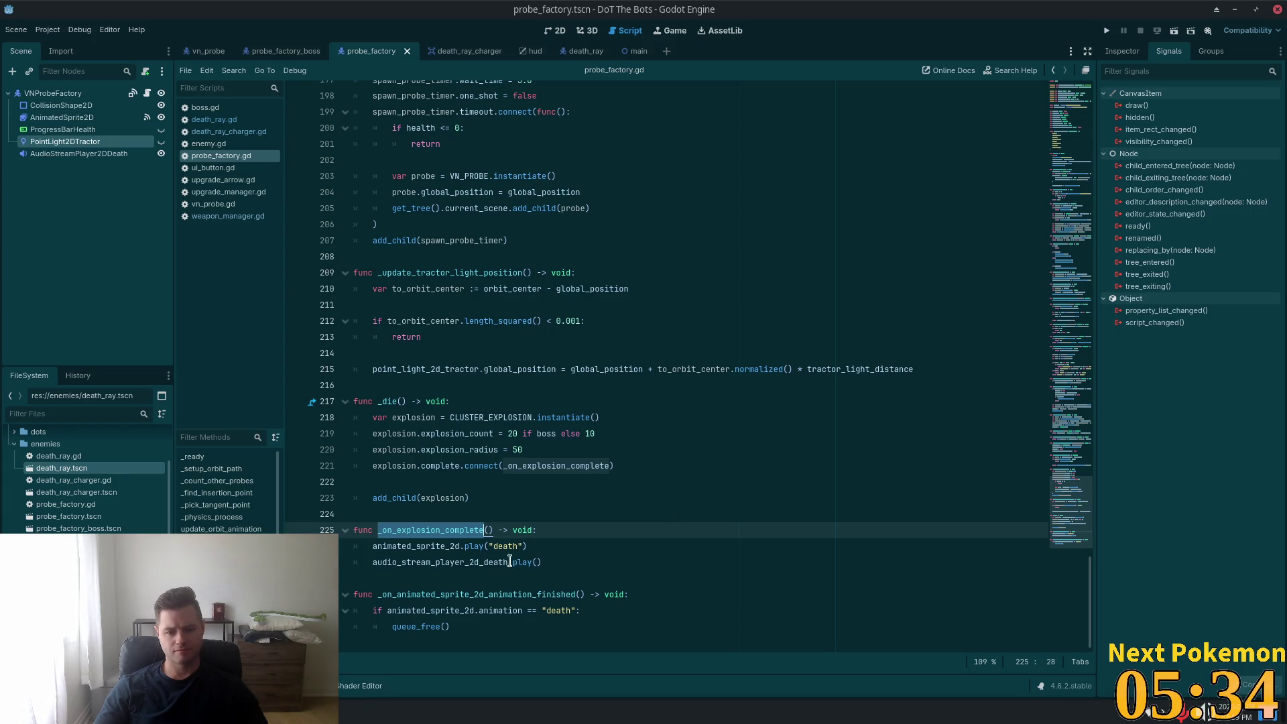
pyautogui.doubleClick(409, 562)
pyautogui.doubleClick(401, 547)
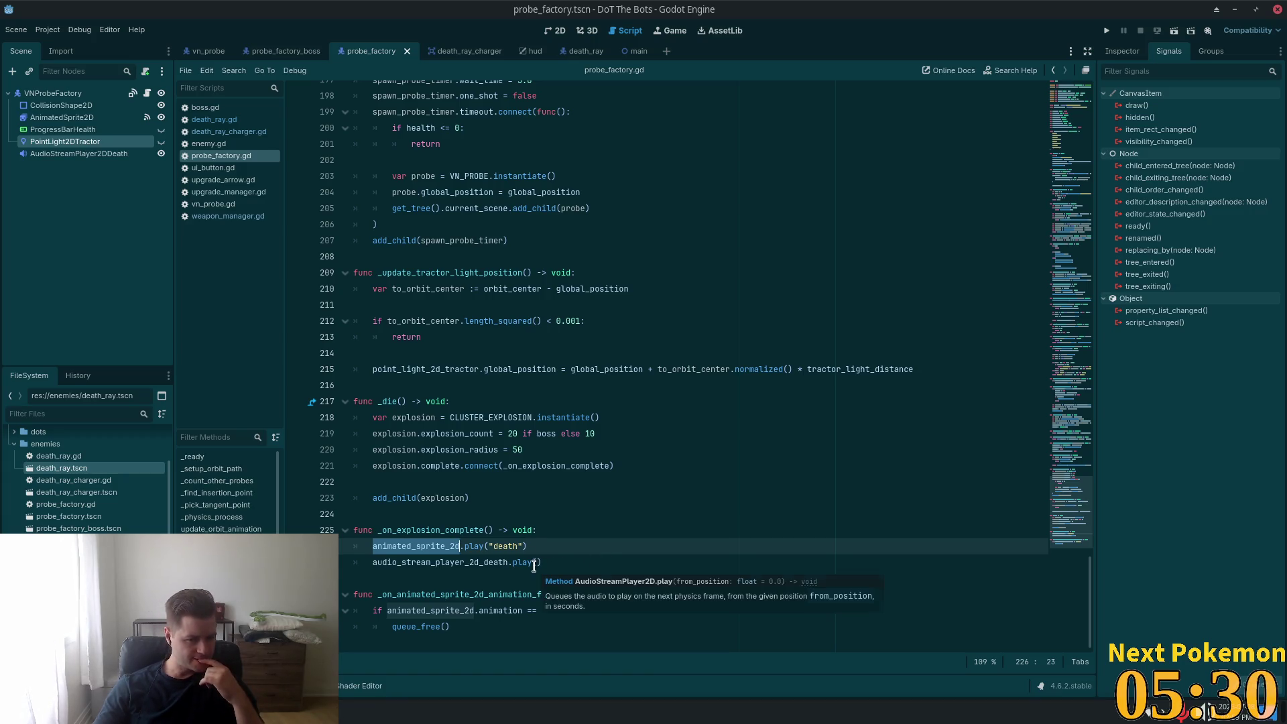
pyautogui.doubleClick(528, 434)
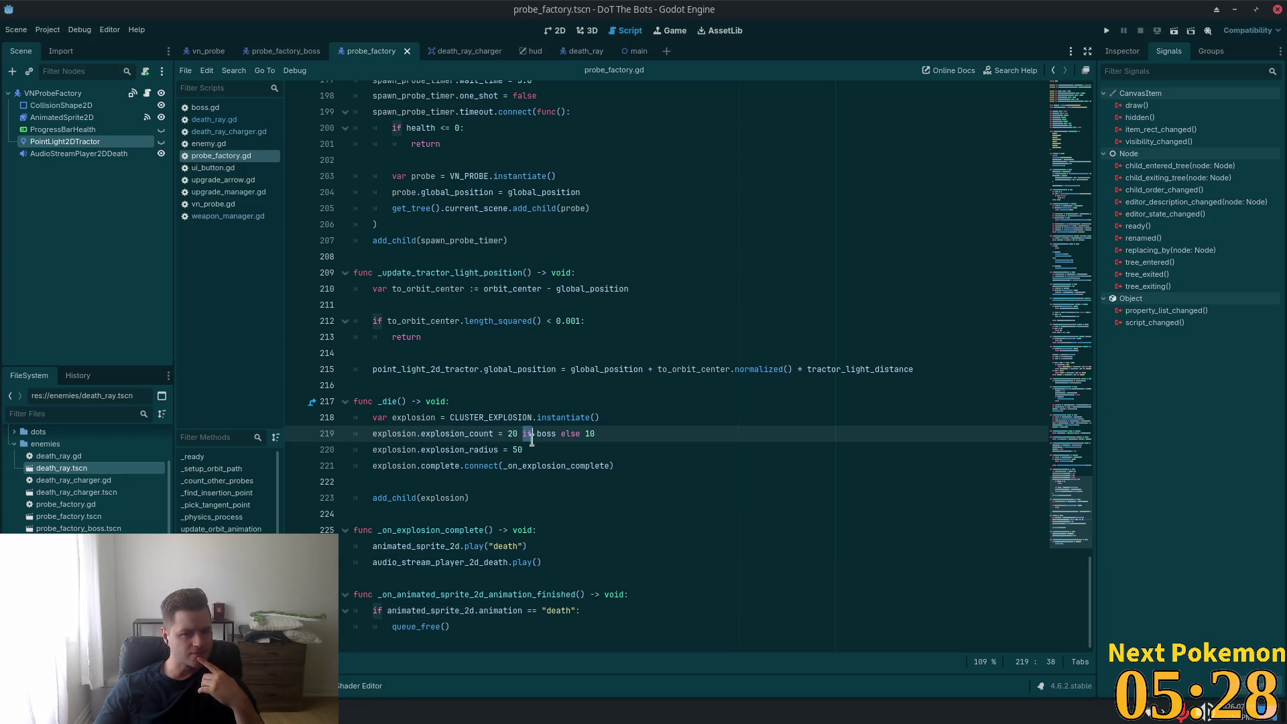
pyautogui.doubleClick(445, 449)
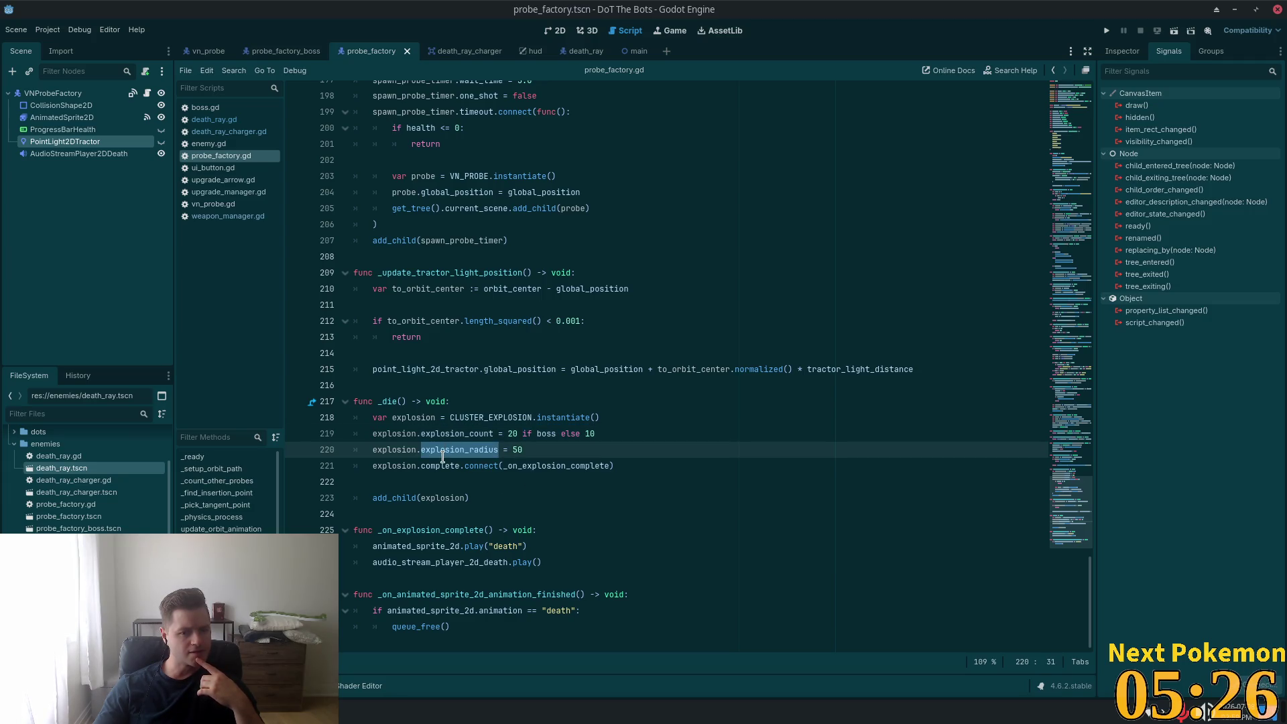
pyautogui.click(442, 466)
pyautogui.click(464, 434)
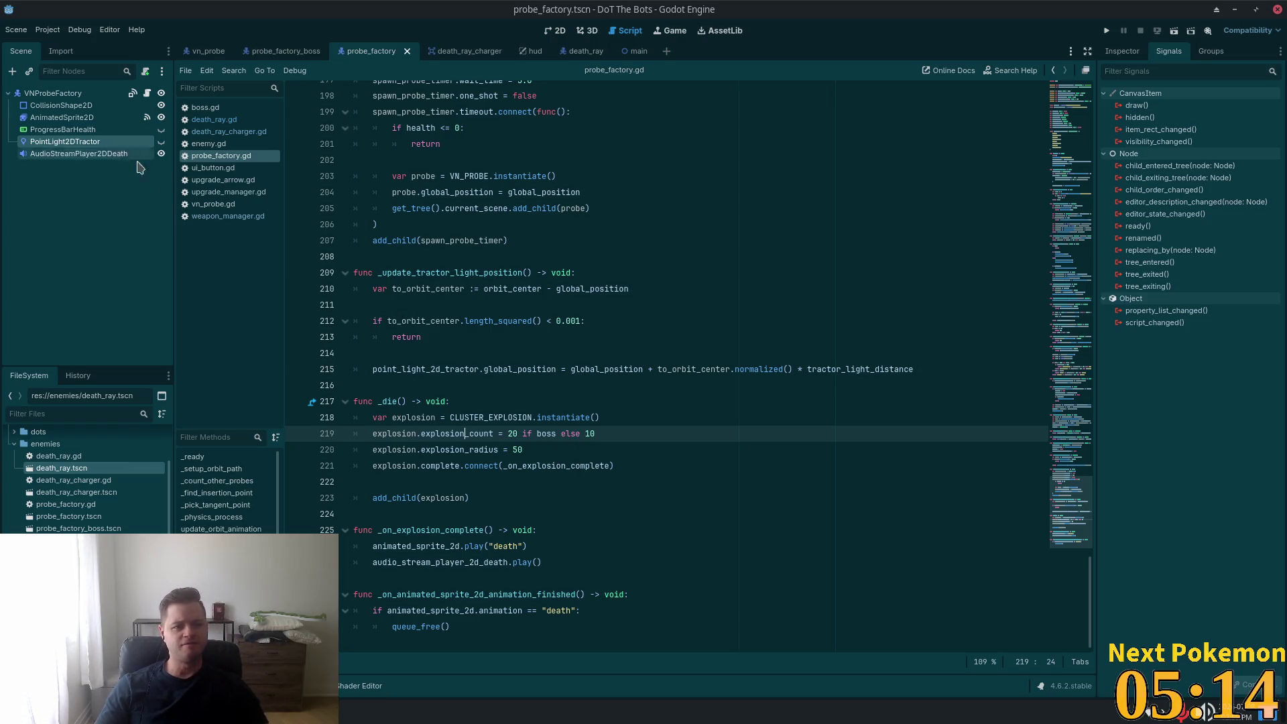
# - Open the CLUSTER_EXPLOSION scene and its script, then run and play to watch the death ray explode
pyautogui.keyDown('ctrl'); pyautogui.click(453, 417); pyautogui.keyUp('ctrl')
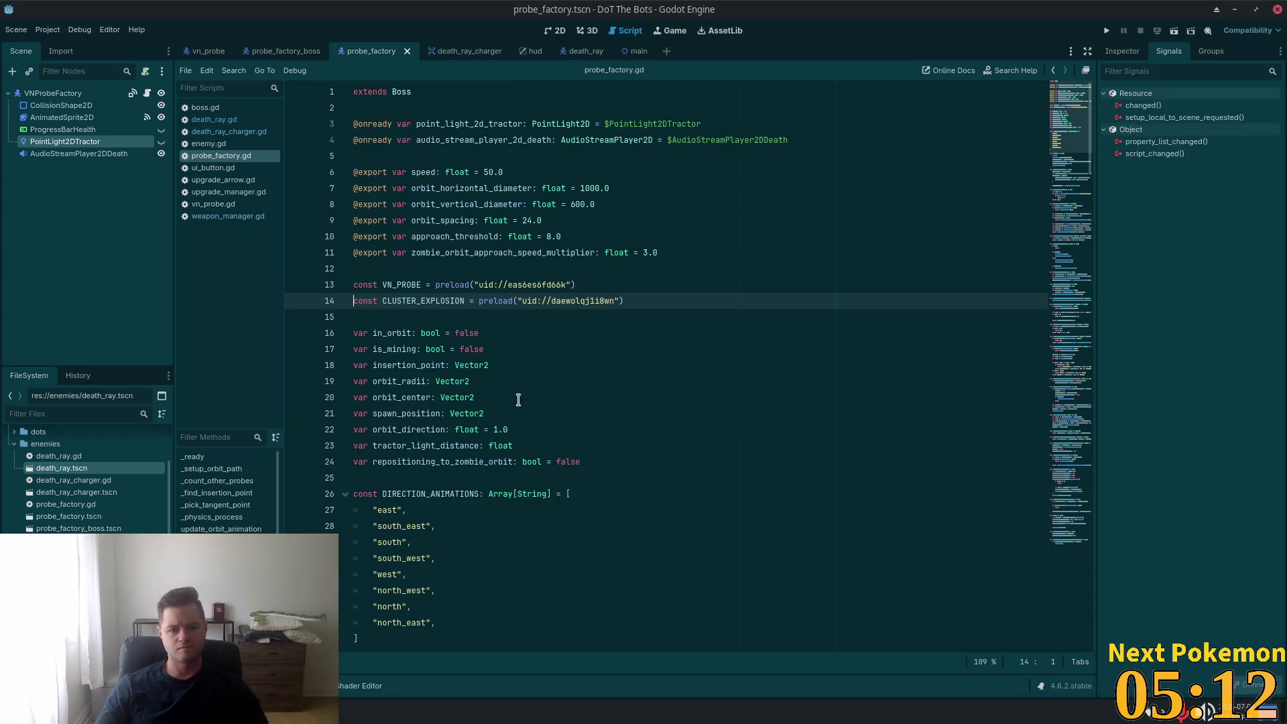
pyautogui.keyDown('ctrl'); pyautogui.click(541, 303); pyautogui.keyUp('ctrl')
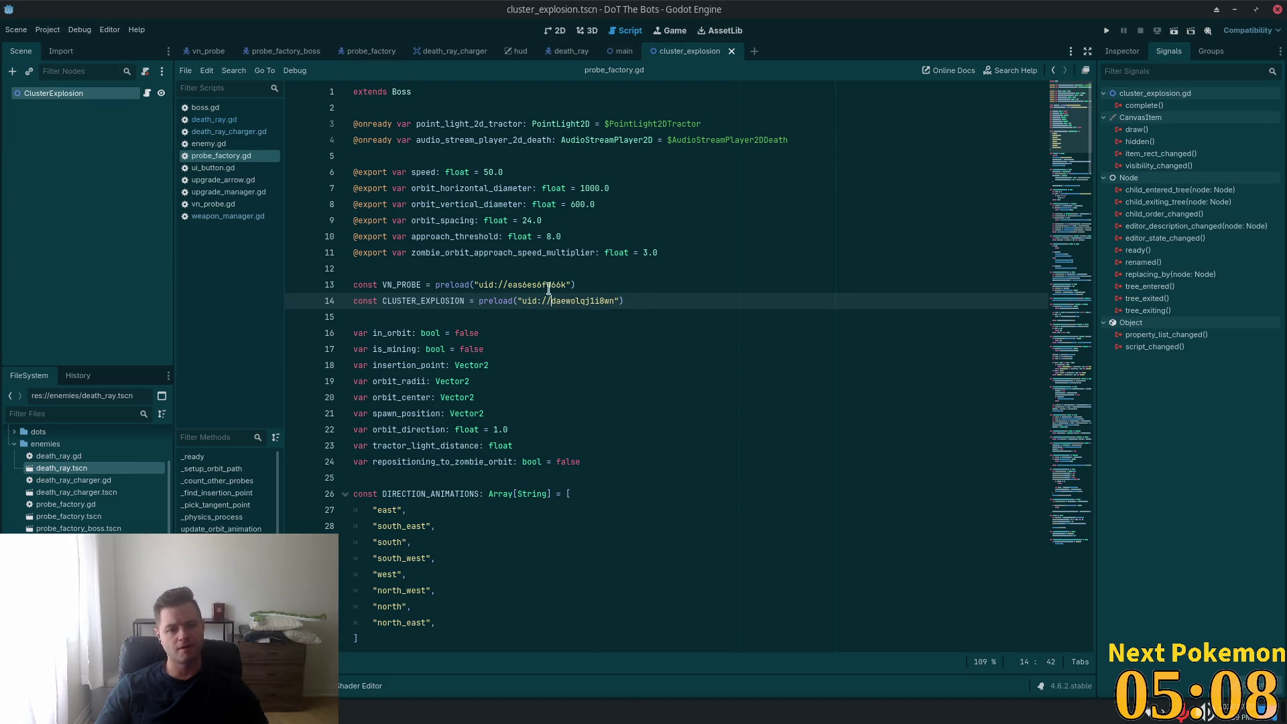
pyautogui.click(582, 302)
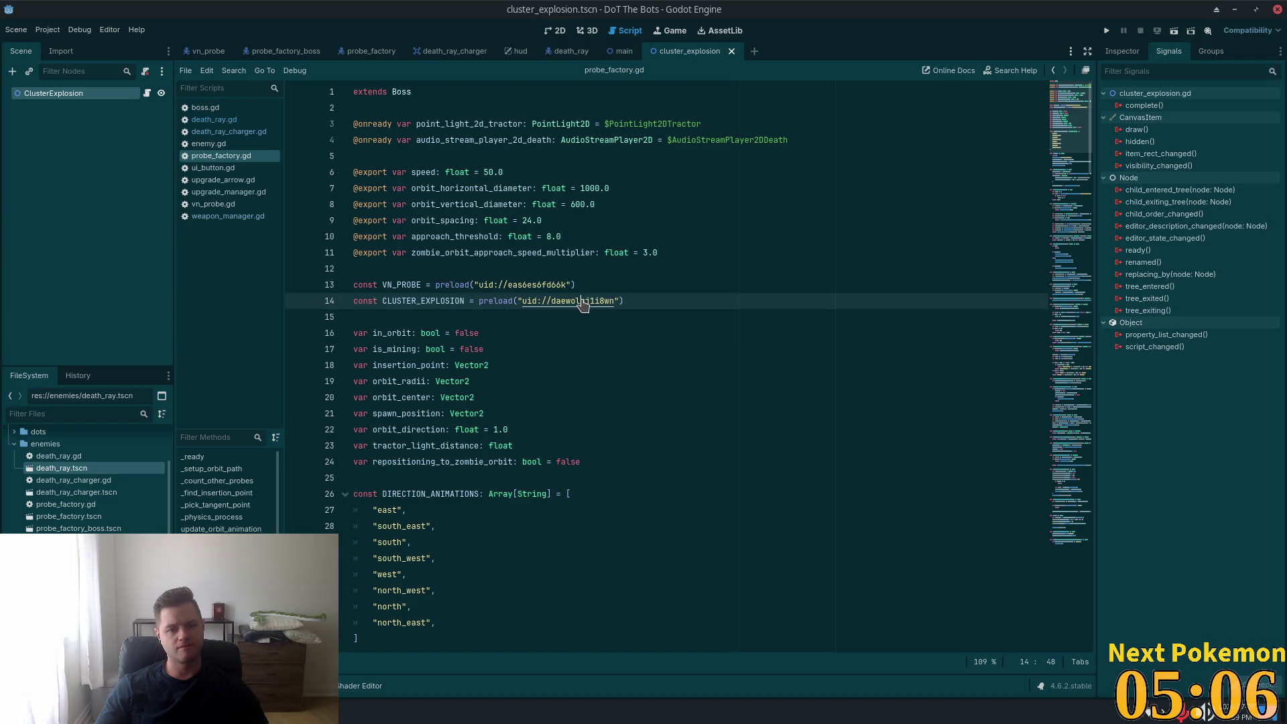
pyautogui.click(146, 96)
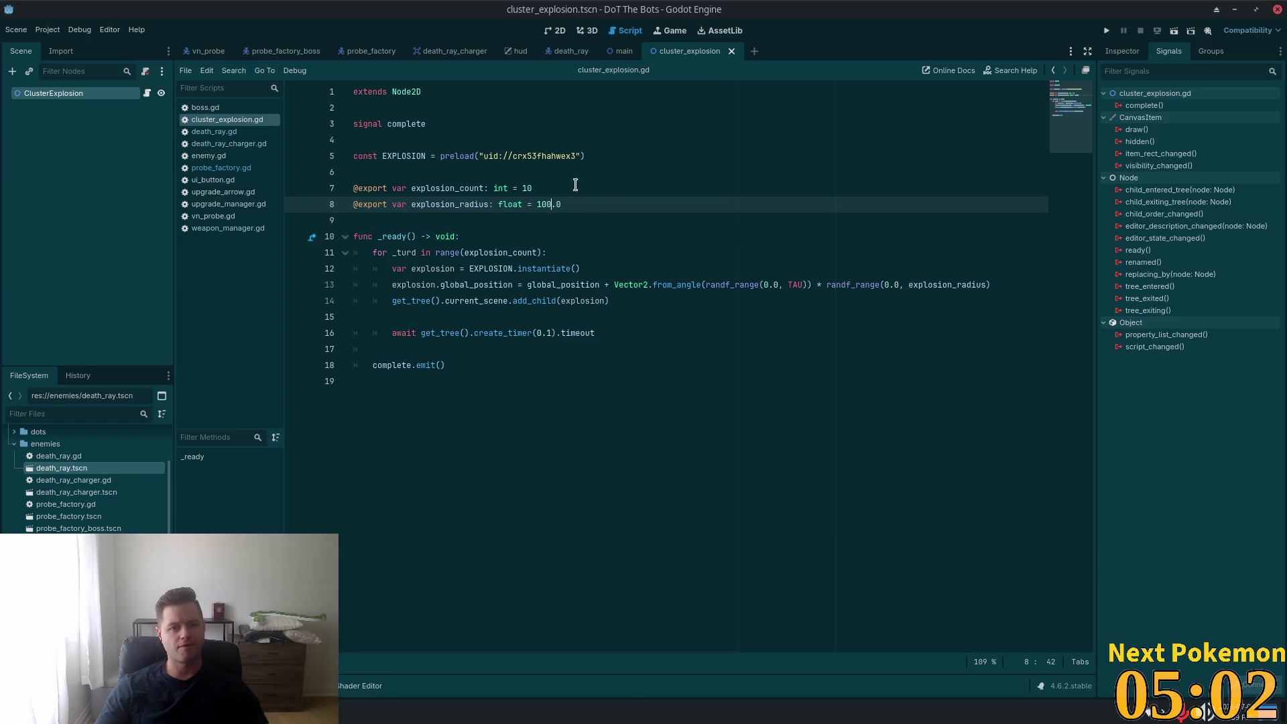
pyautogui.click(1107, 30)
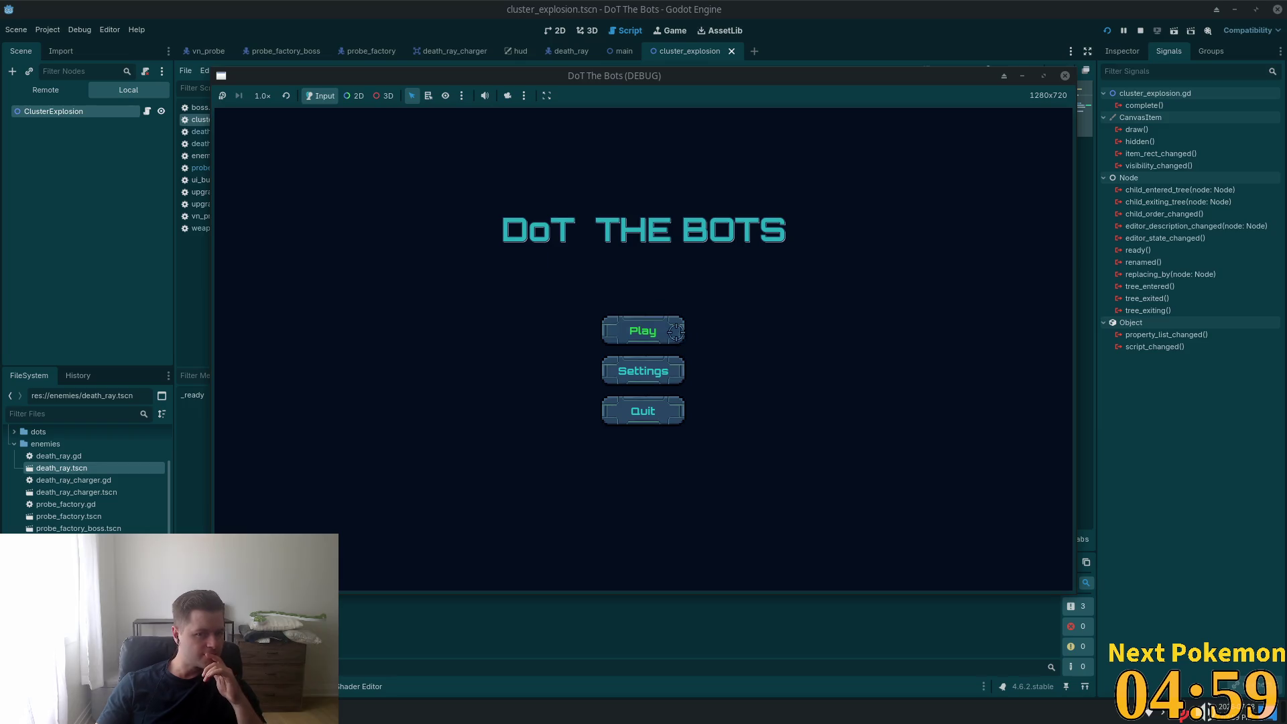
pyautogui.click(640, 327)
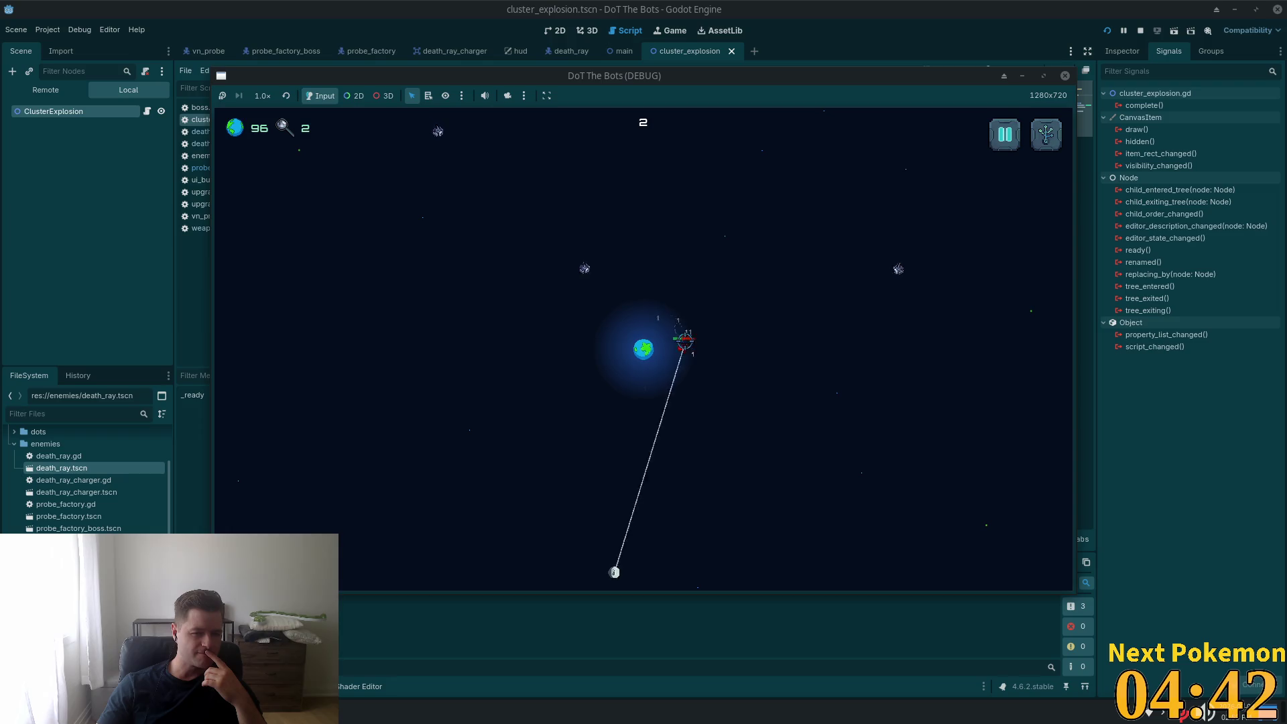
# - Stop the game and review the explosion_count, explosion_radius and loop lines in the cluster script
pyautogui.click(1141, 30)
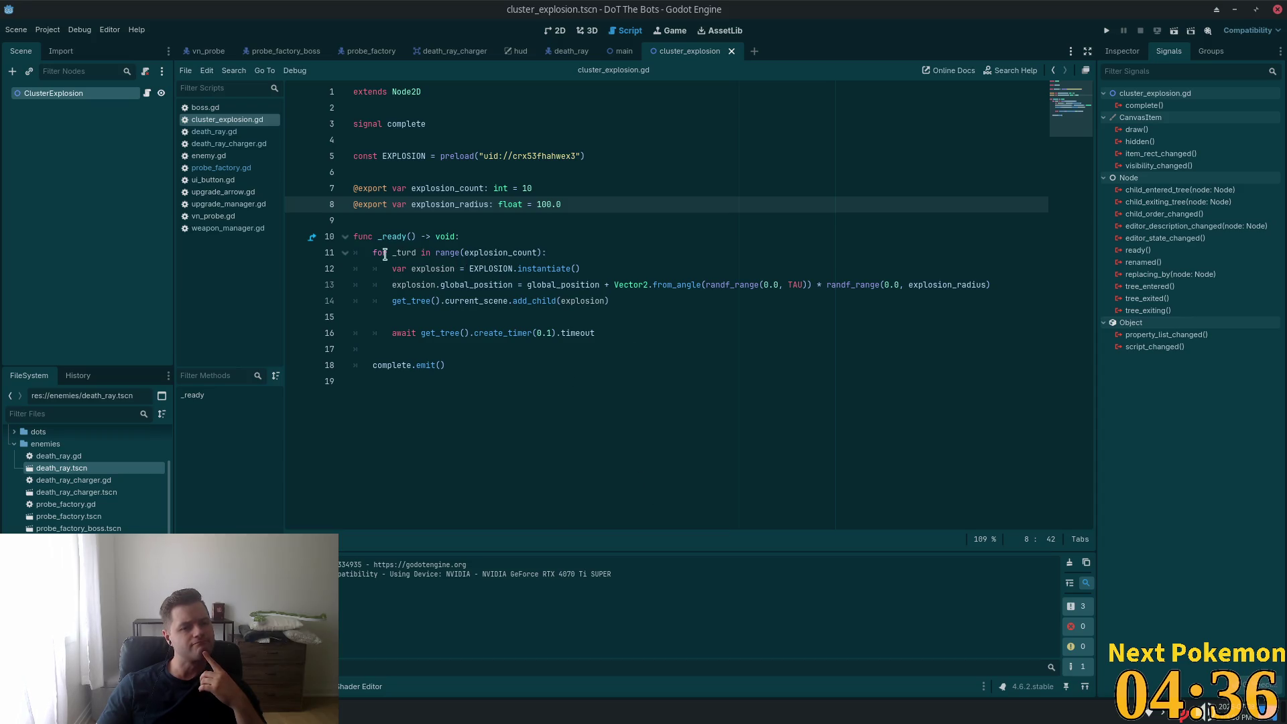
pyautogui.moveTo(380, 253); pyautogui.dragTo(562, 248)
pyautogui.moveTo(416, 188); pyautogui.dragTo(575, 188)
pyautogui.moveTo(406, 204); pyautogui.dragTo(579, 219)
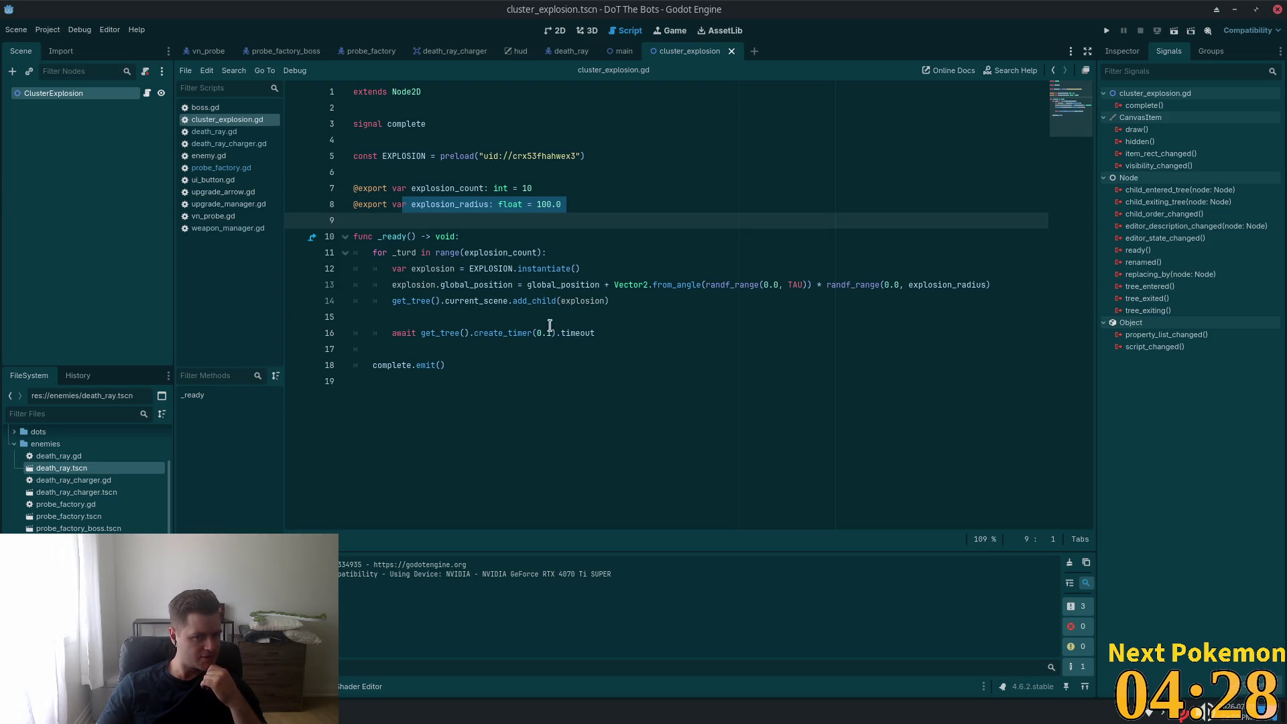
pyautogui.moveTo(576, 336)
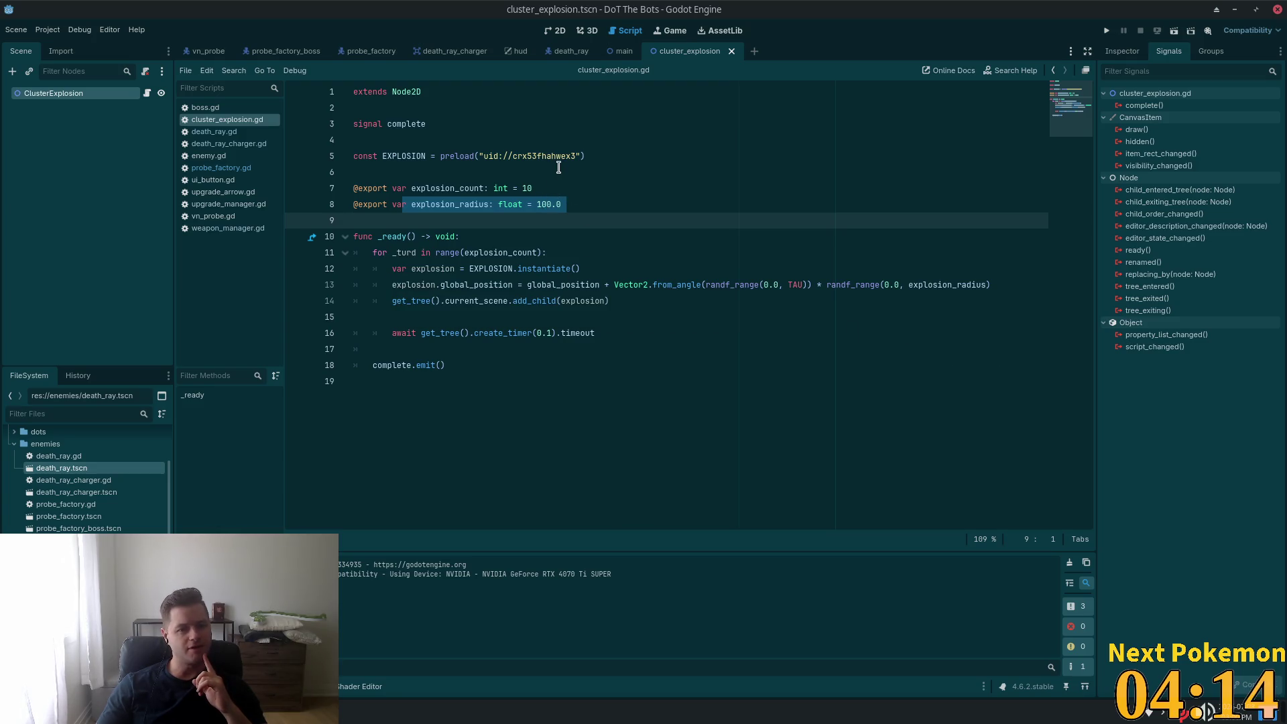
# - In explosion.gd delete the blank lines below extends and after queue_free(), then view cluster_explosion in 2D
pyautogui.keyDown('ctrl'); pyautogui.click(536, 156); pyautogui.keyUp('ctrl')
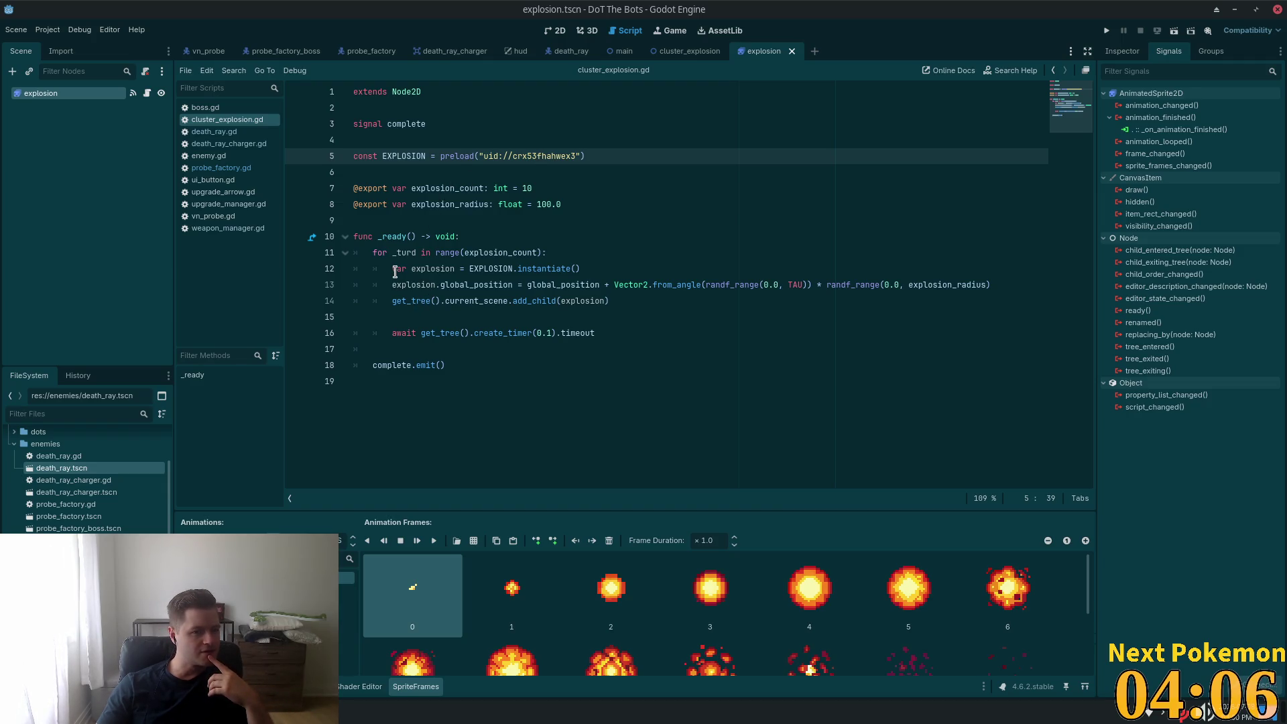
pyautogui.click(147, 92)
pyautogui.click(402, 107)
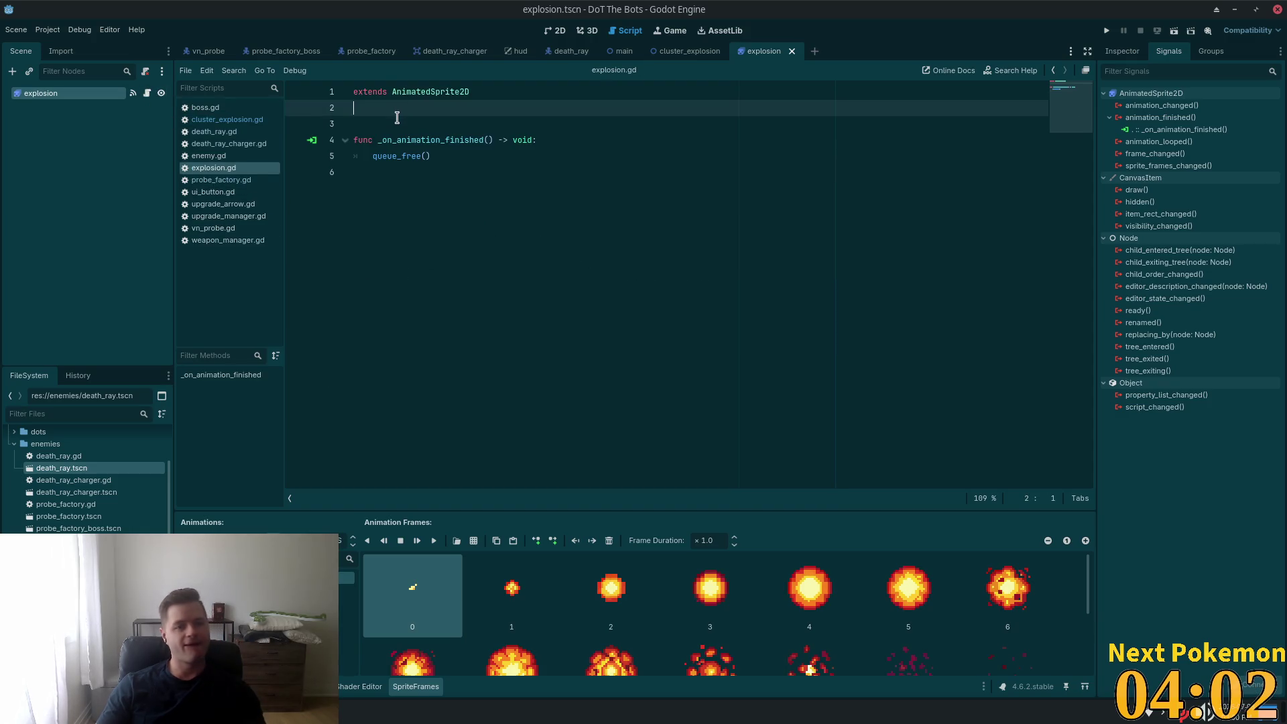
pyautogui.press('BackSpace')
pyautogui.click(409, 219)
pyautogui.press('BackSpace')
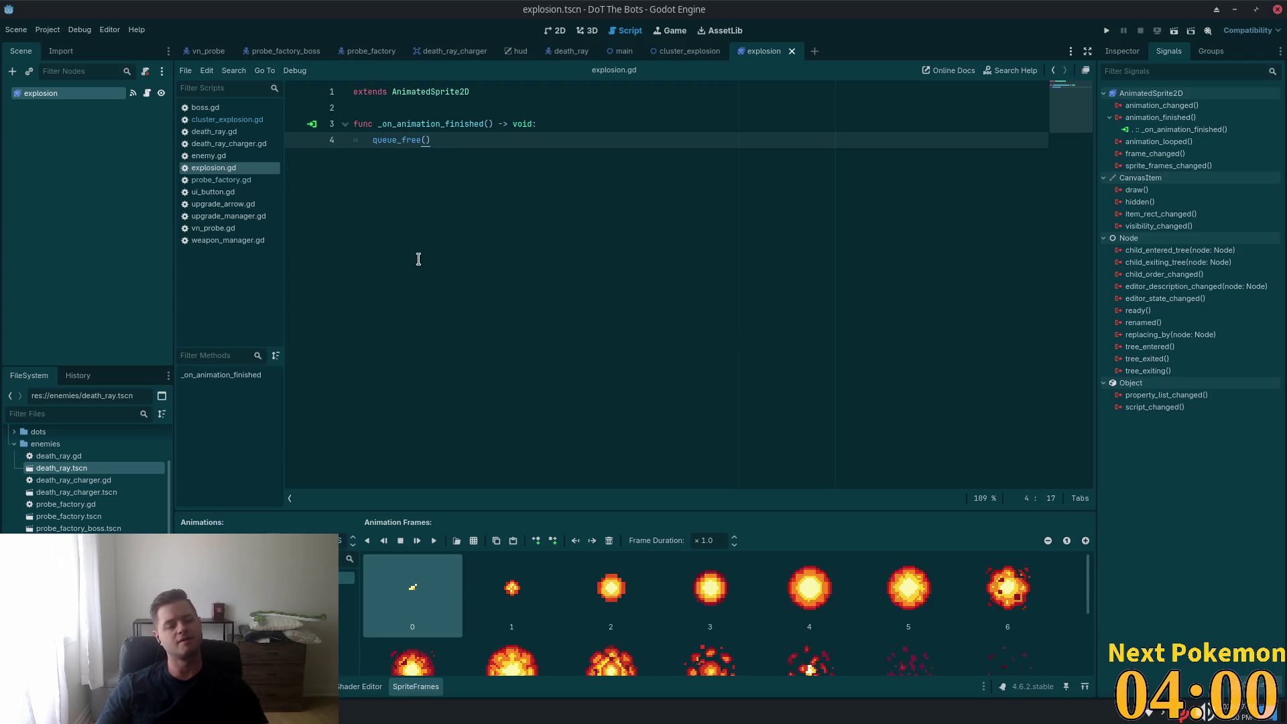
pyautogui.moveTo(687, 51); pyautogui.dragTo(687, 59)
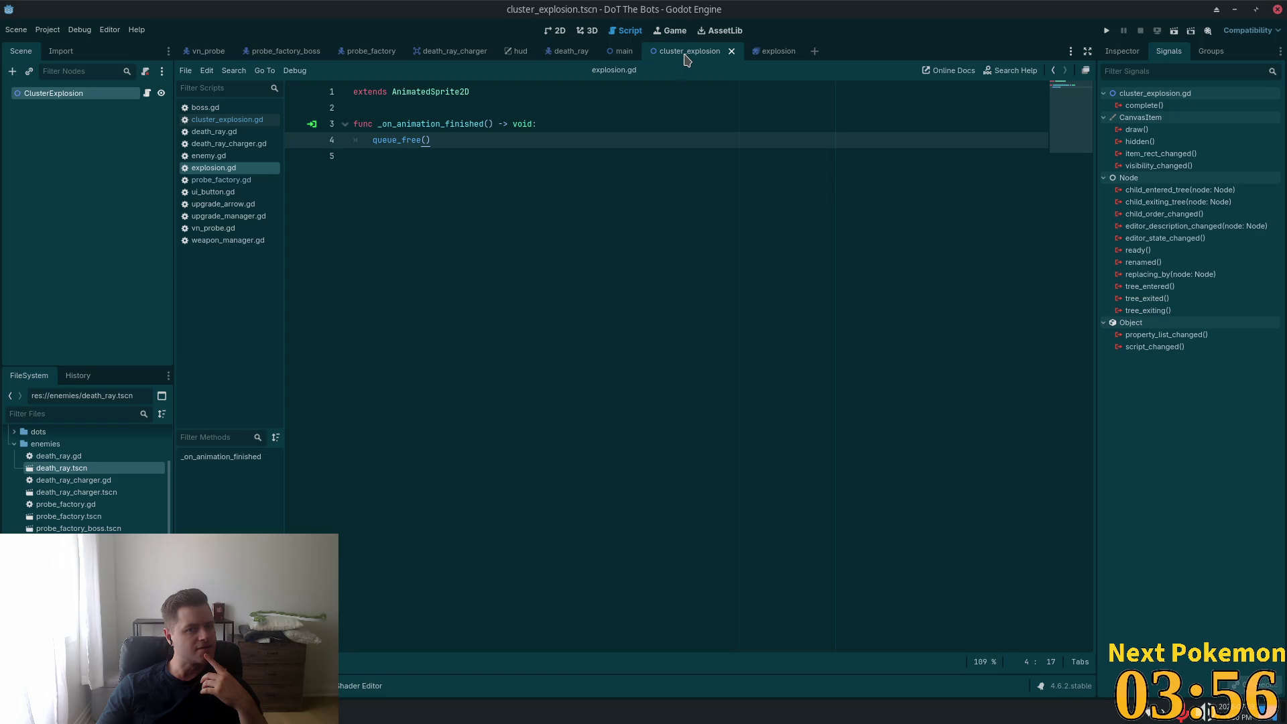
pyautogui.click(546, 34)
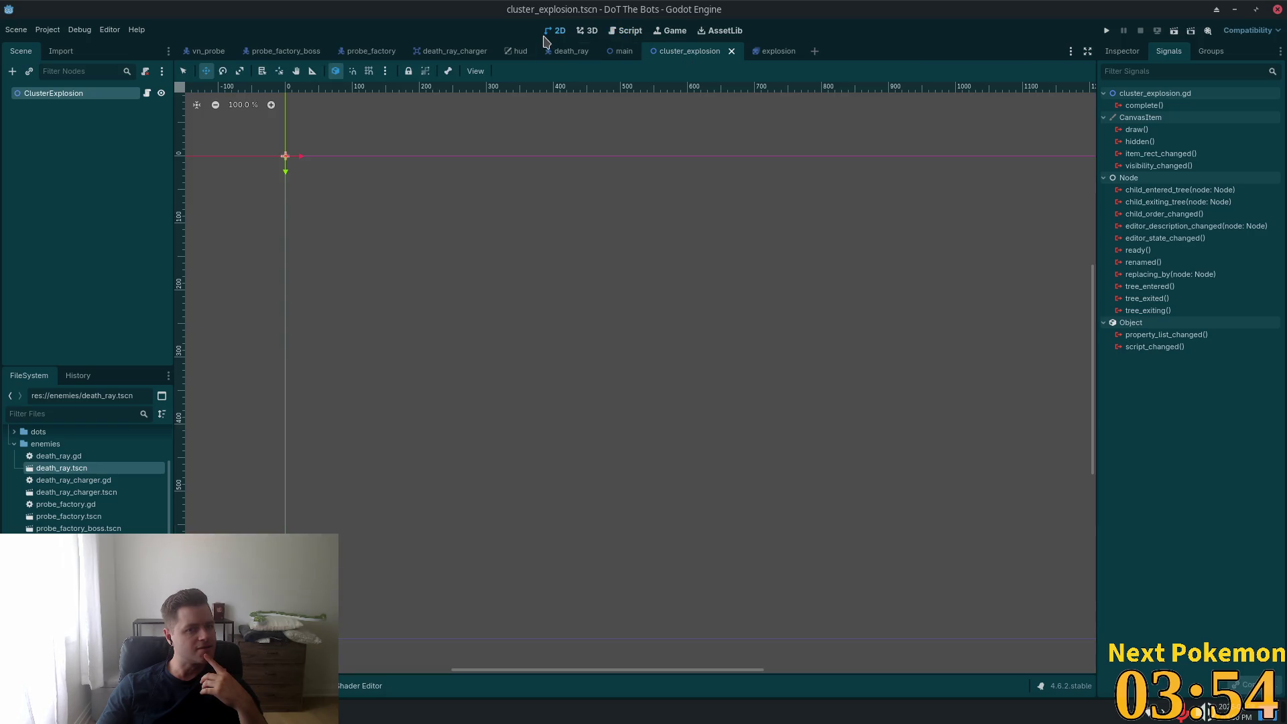
pyautogui.moveTo(570, 51)
pyautogui.mouseDown()
pyautogui.moveTo(355, 70)
pyautogui.moveTo(432, 60)
pyautogui.mouseUp()
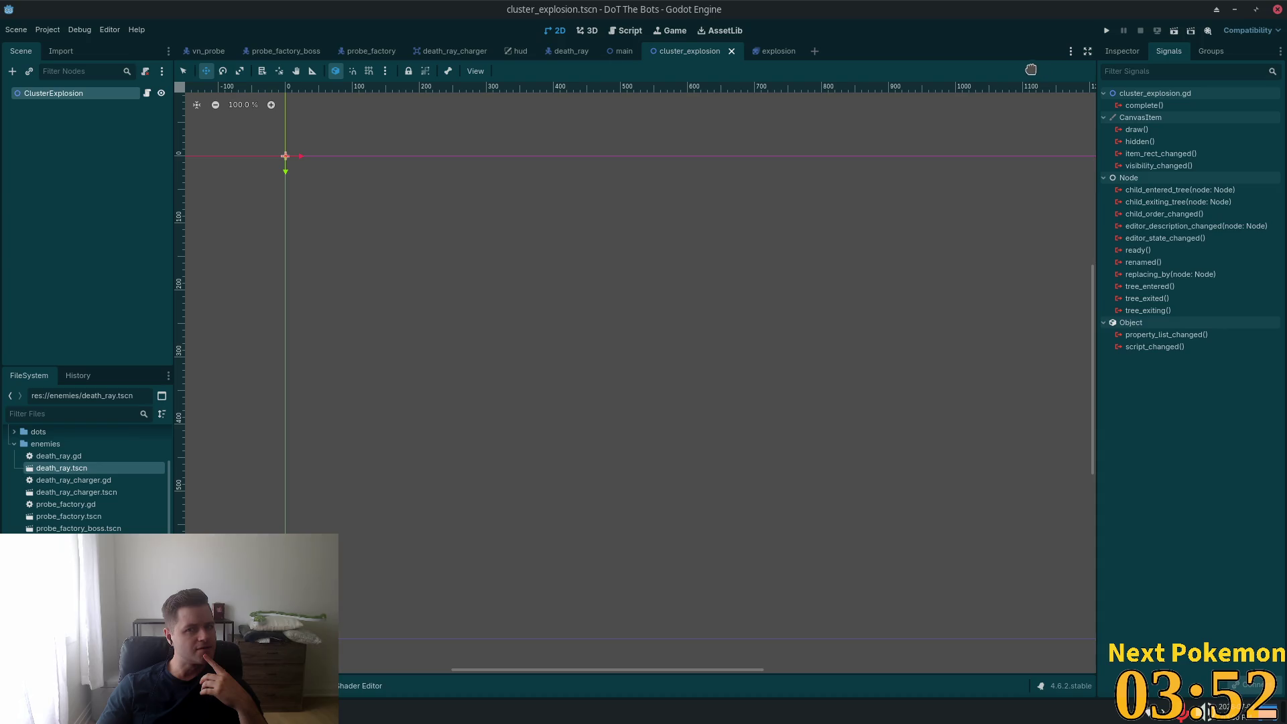
pyautogui.click(1174, 31)
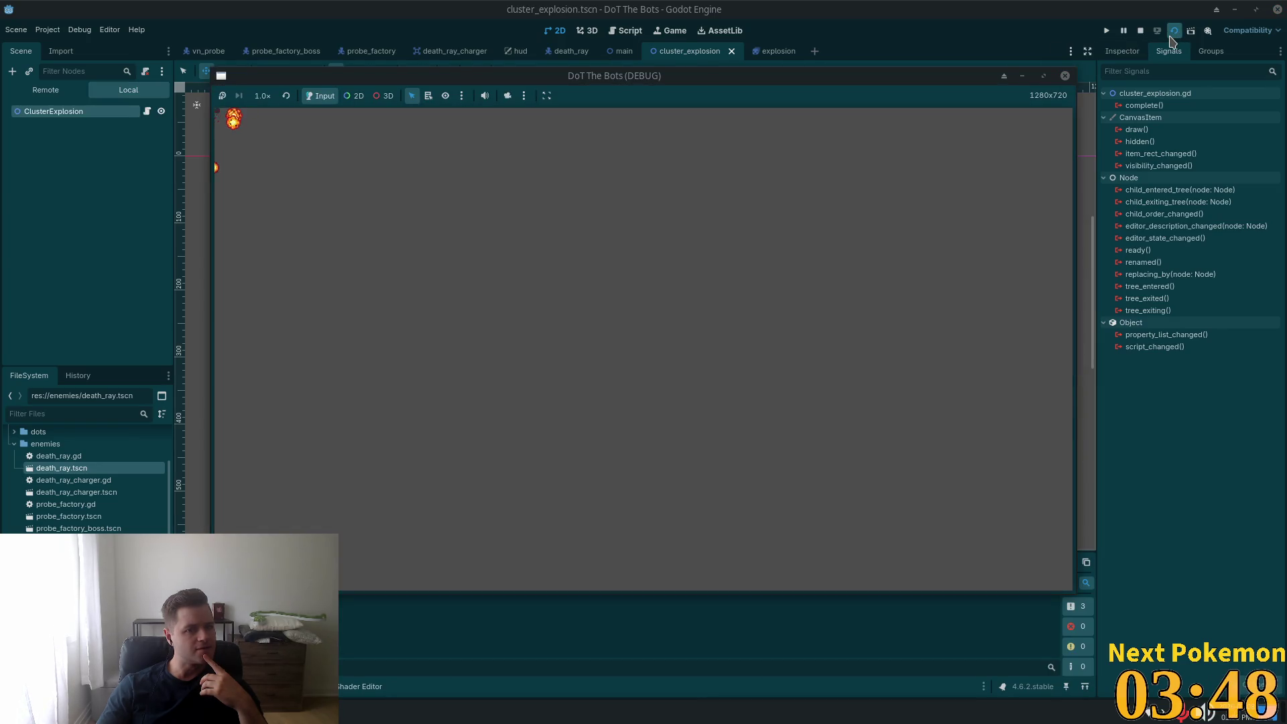
pyautogui.click(1065, 75)
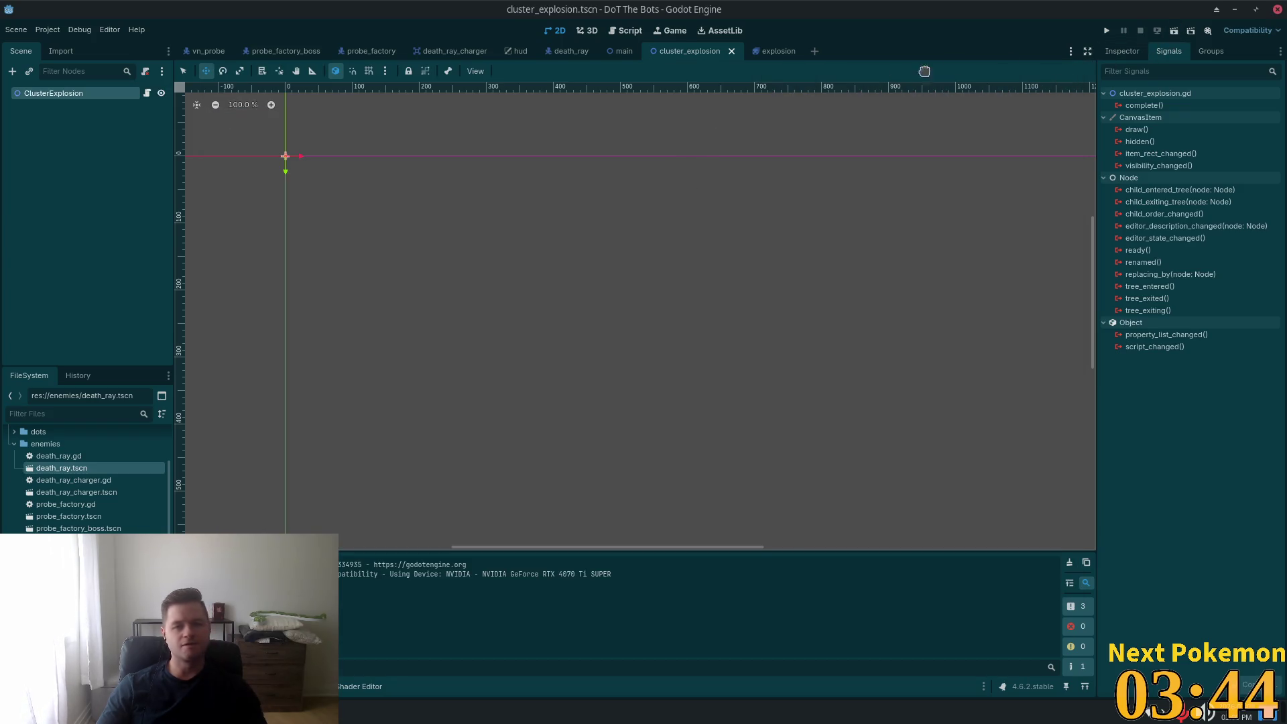
pyautogui.press('F5')
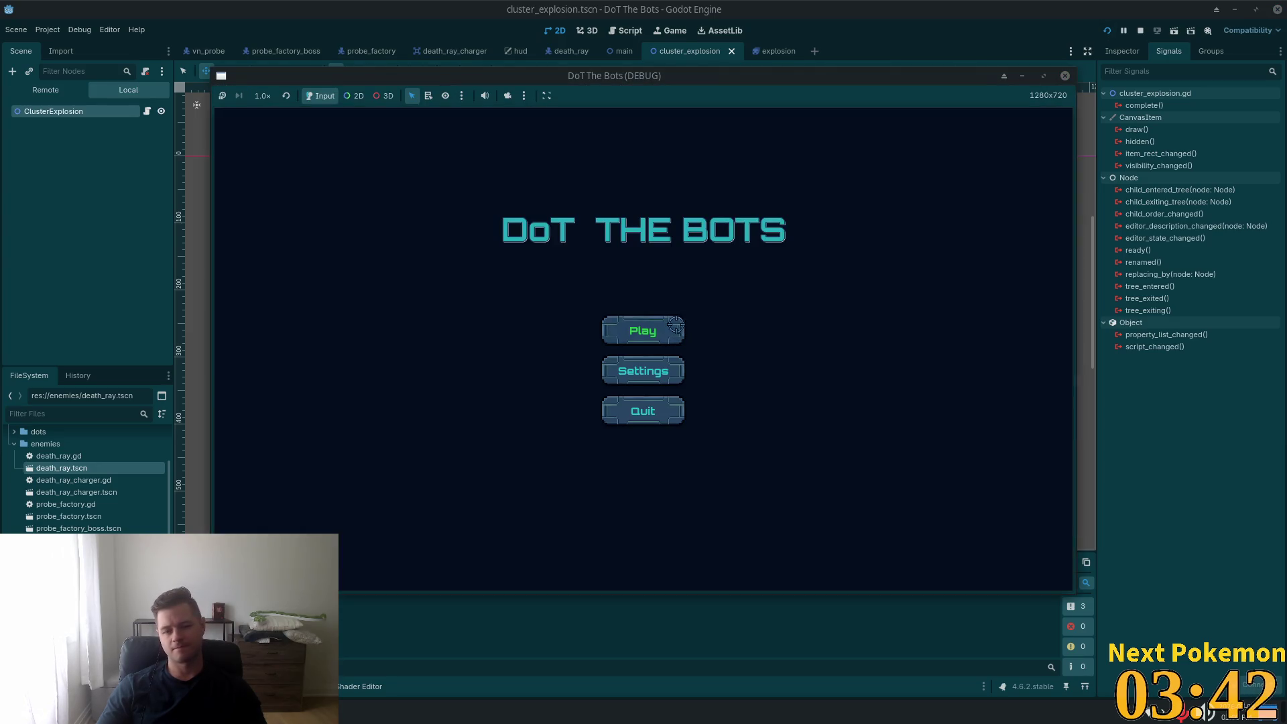
pyautogui.click(644, 328)
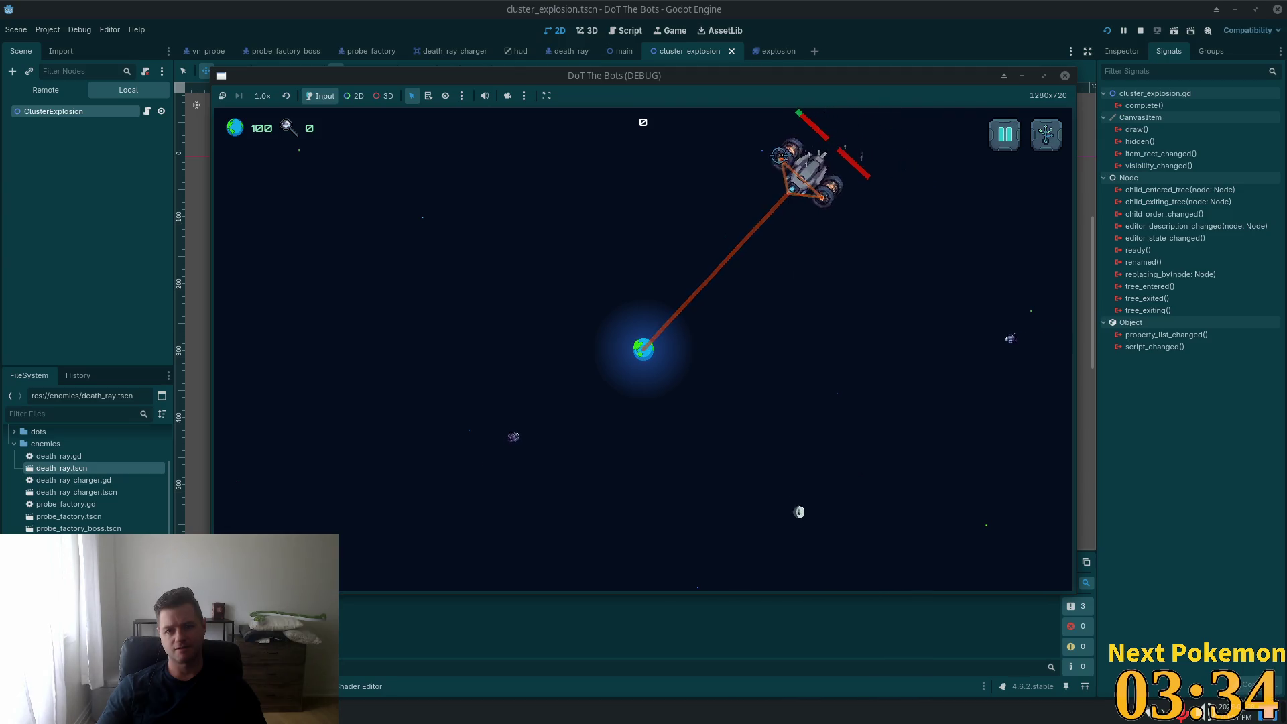
pyautogui.press('Escape')
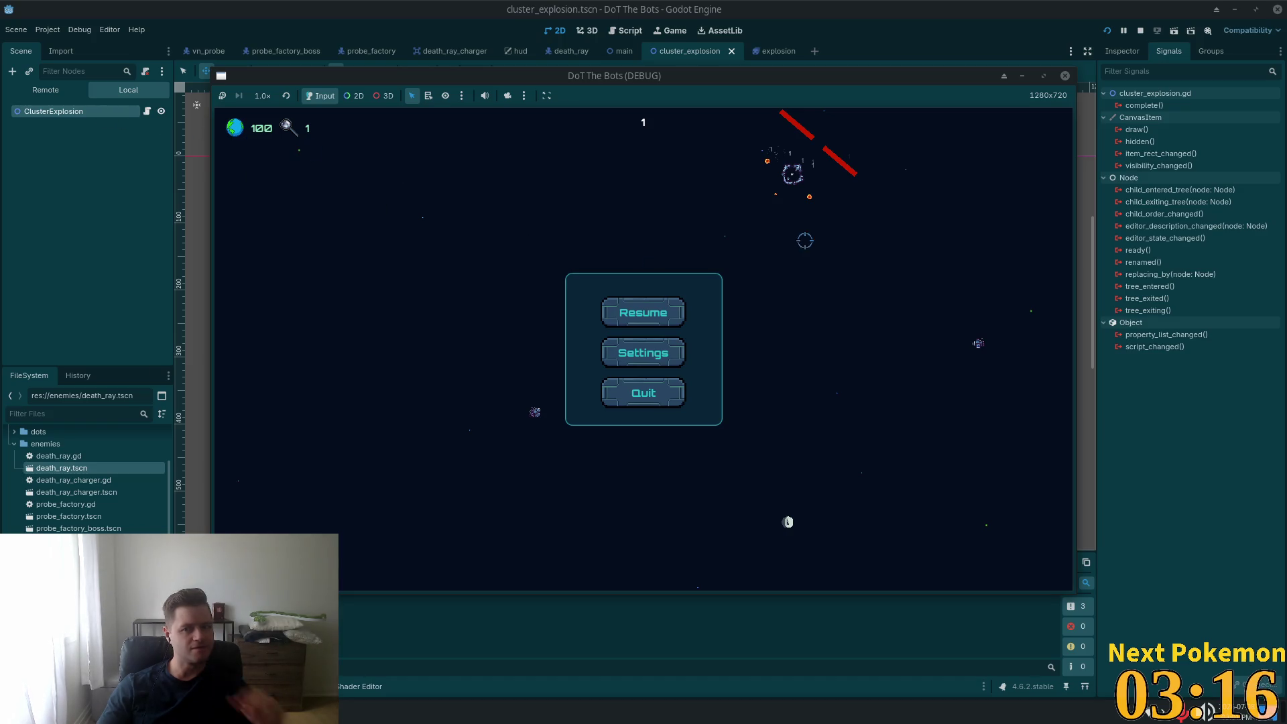
pyautogui.press('Escape')
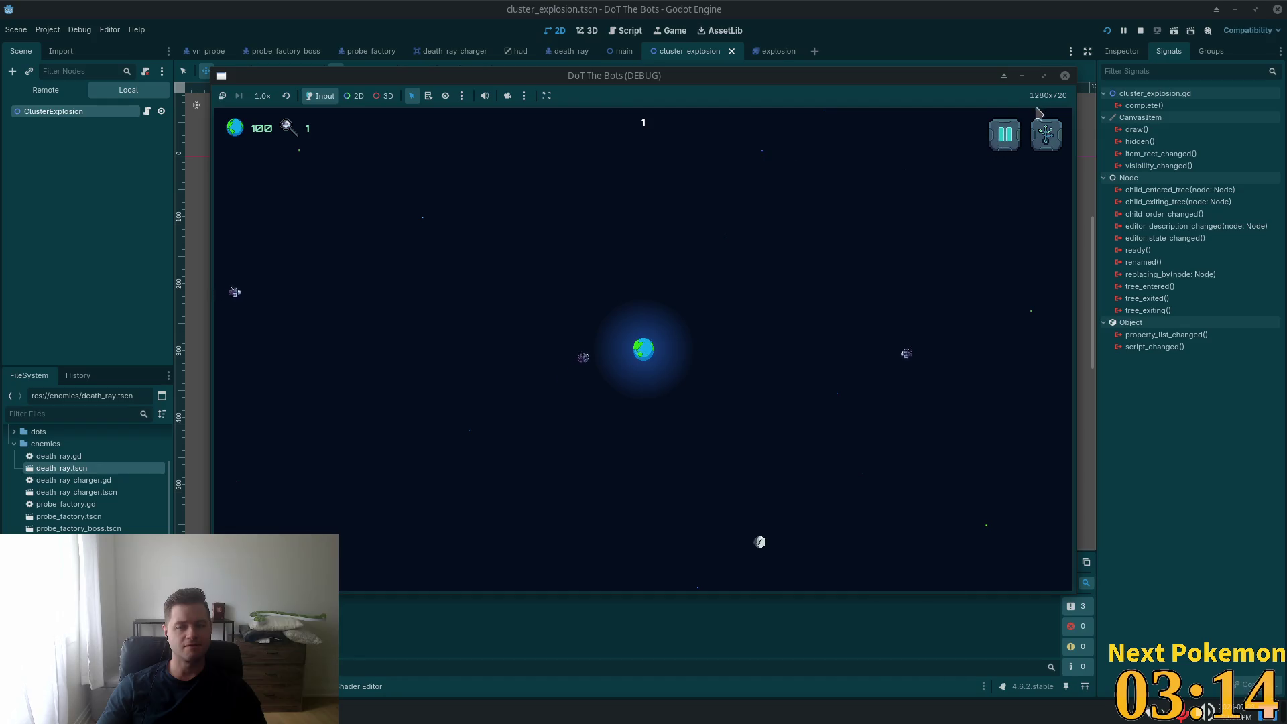
pyautogui.click(1140, 30)
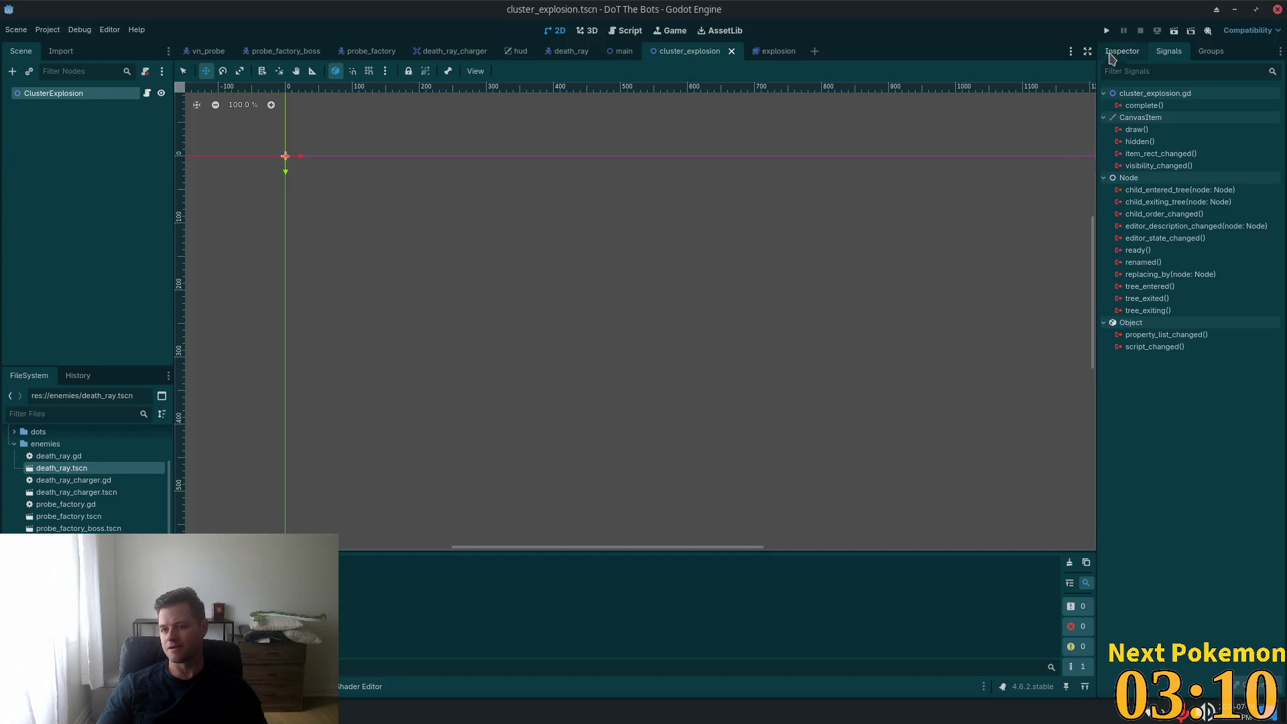
# - Relaunch the game, start a new round, and pause with Esc after the death ray is destroyed
pyautogui.click(1107, 31)
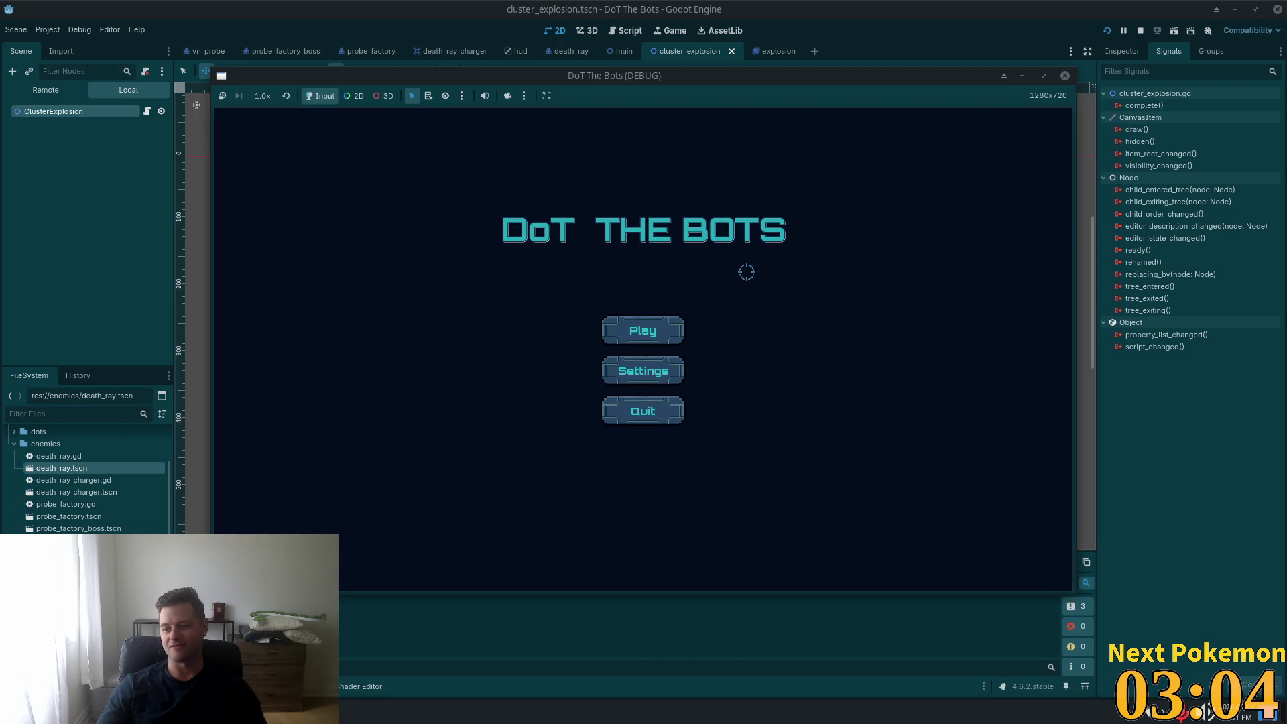
pyautogui.click(660, 330)
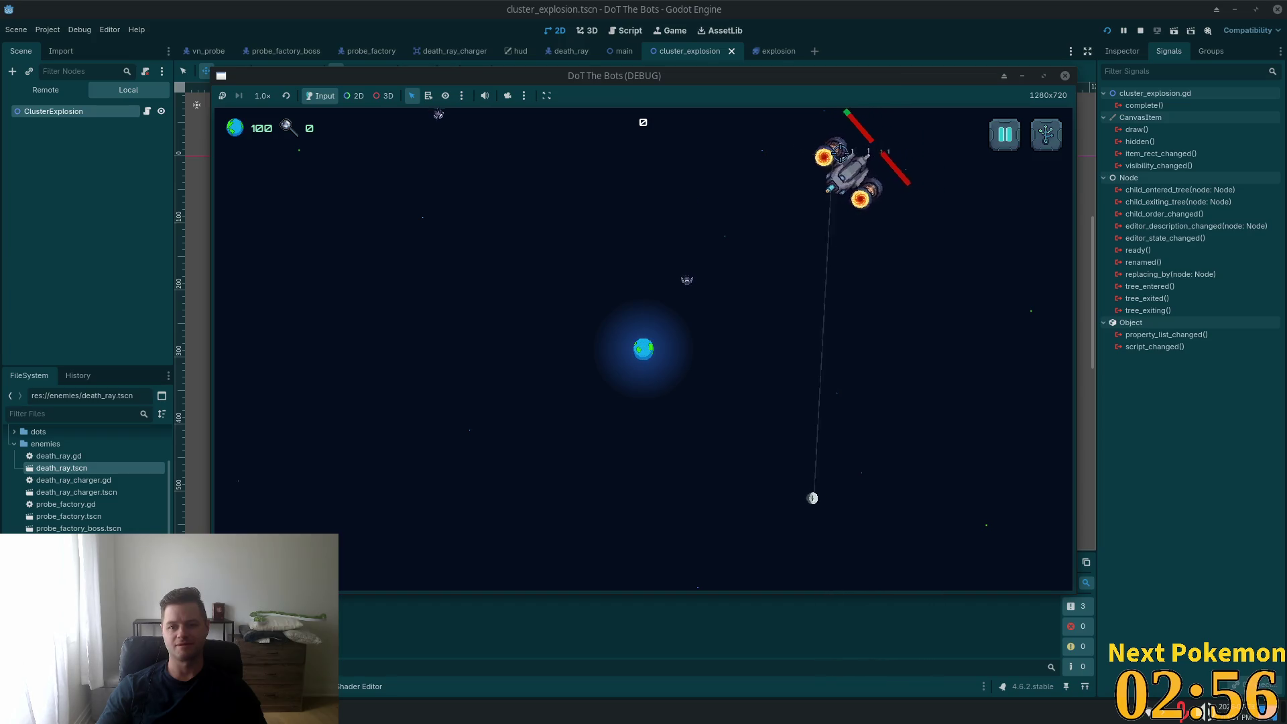
pyautogui.press('Escape')
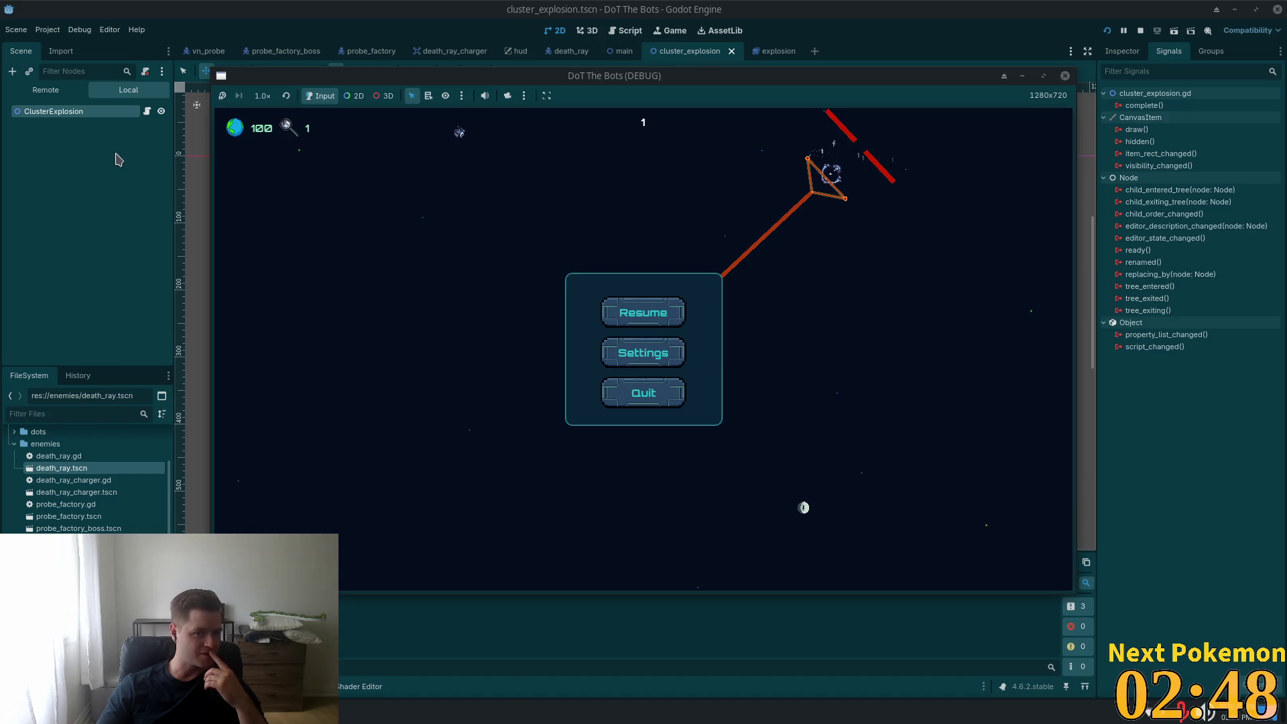
# - In the Remote tree, expand Main and DeathRay and inspect the ClusterExplosion child's properties
pyautogui.click(46, 90)
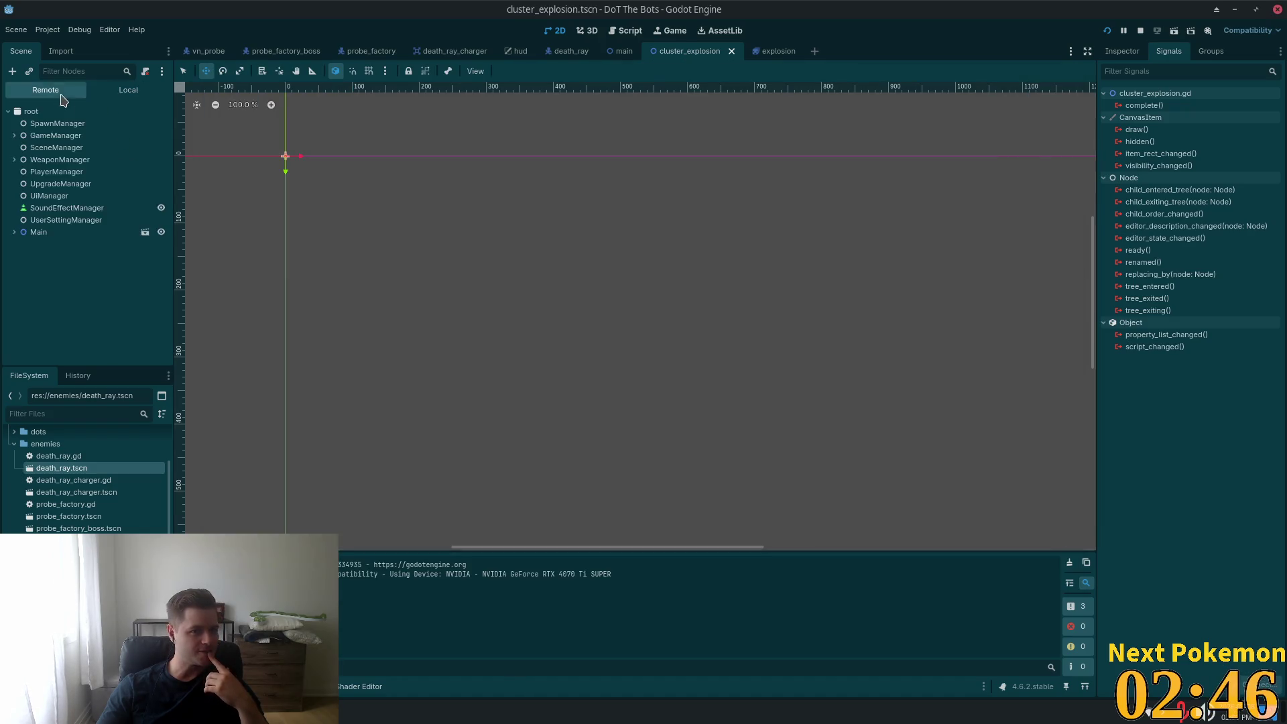
pyautogui.click(14, 232)
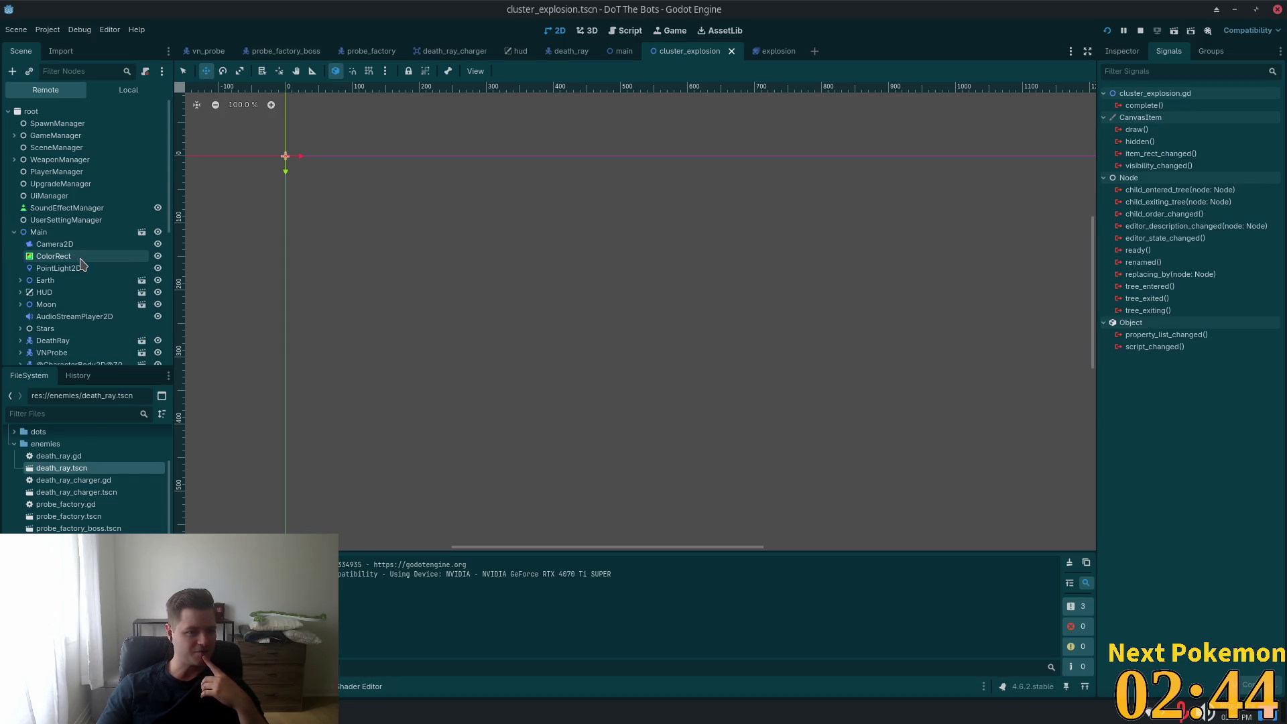
pyautogui.scroll(-5, 74, 258)
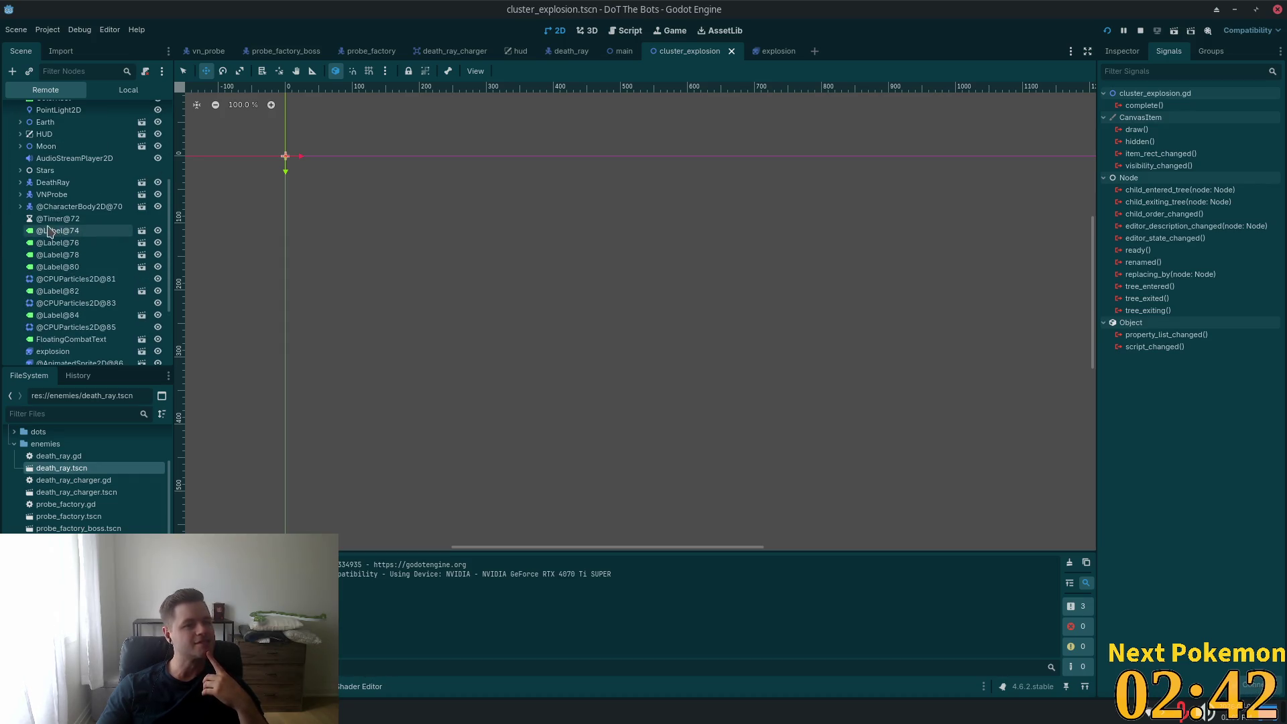
pyautogui.click(21, 182)
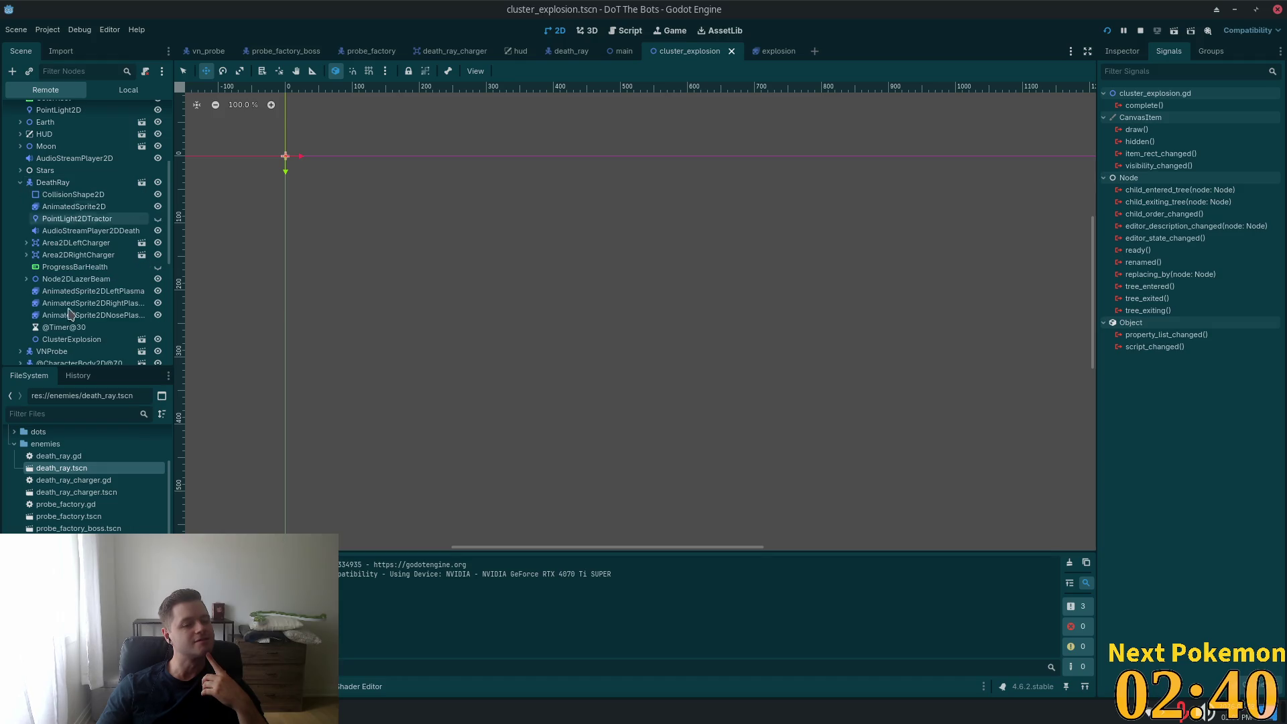
pyautogui.click(75, 340)
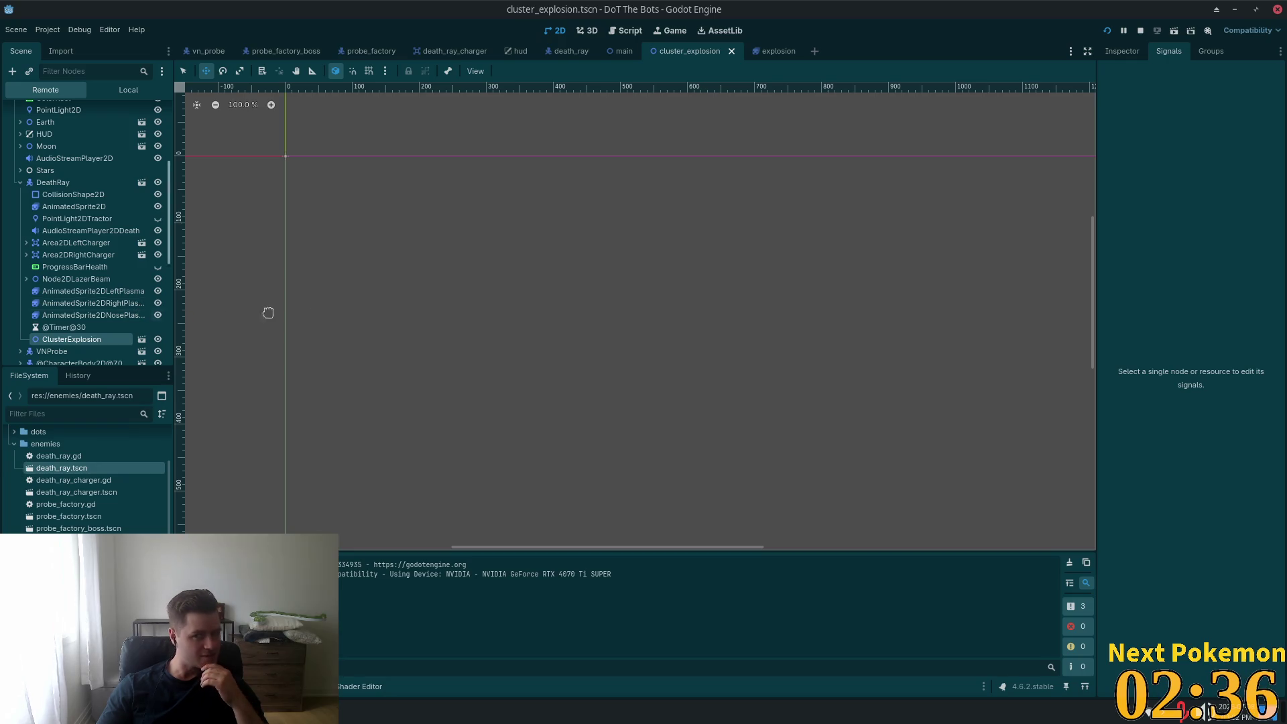
pyautogui.click(1122, 51)
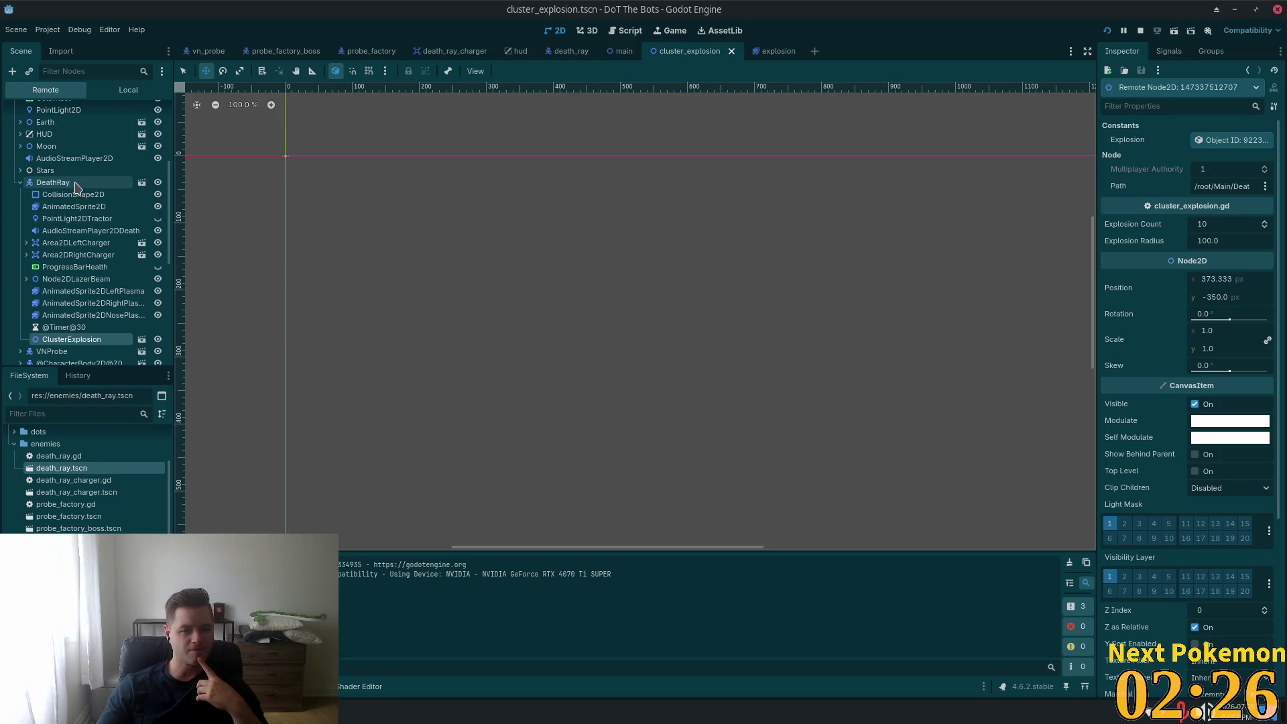
# - Select DeathRay and scroll through its live runtime properties in the Inspector
pyautogui.click(54, 183)
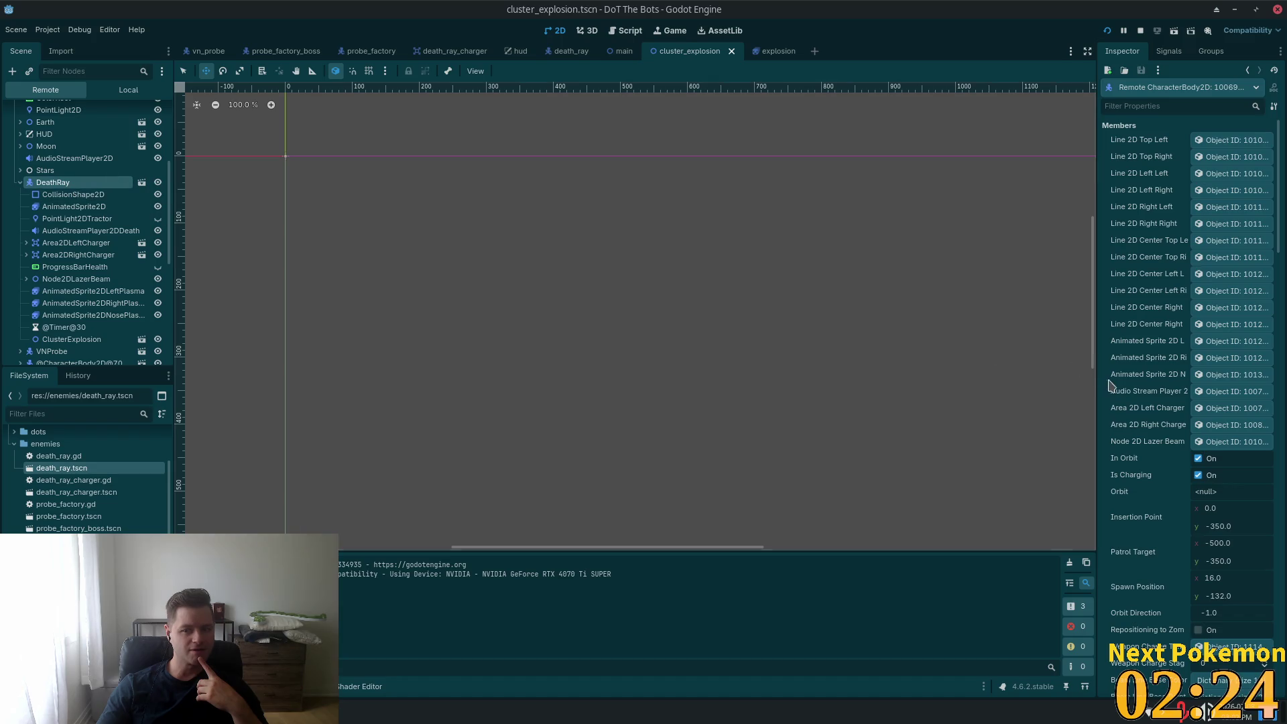
pyautogui.scroll(-5, 1183, 393)
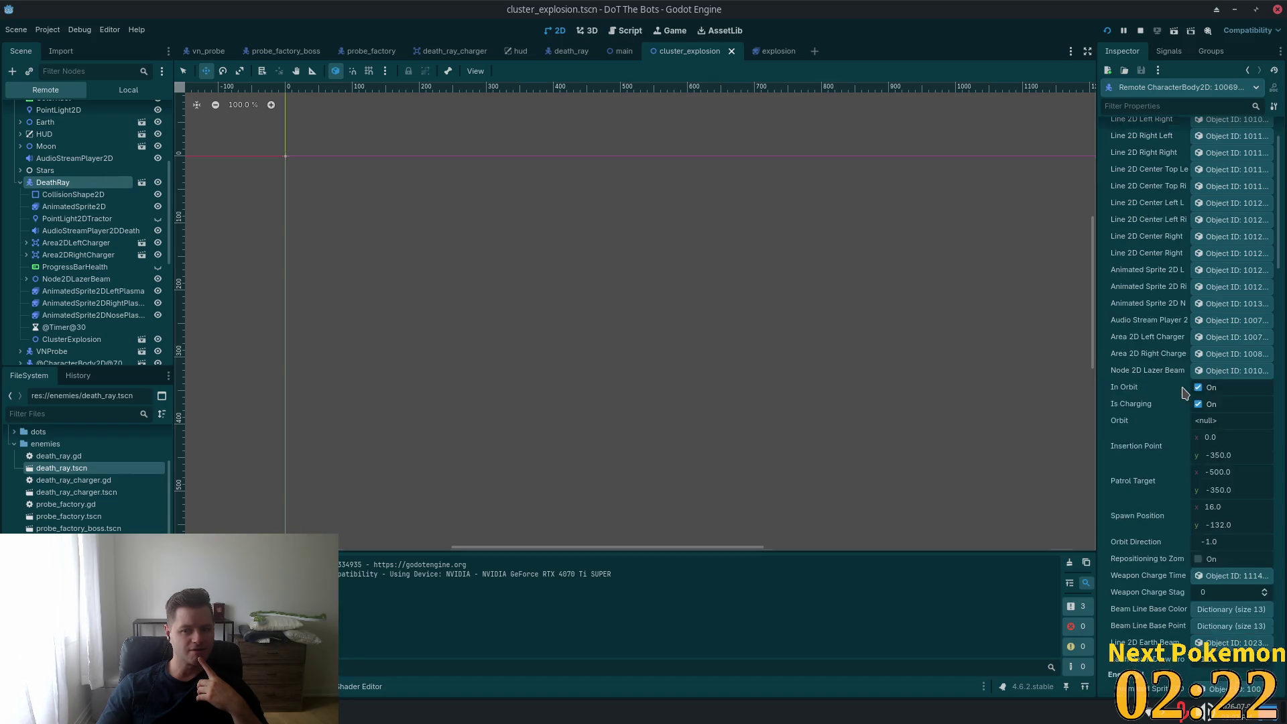
pyautogui.scroll(-12, 1183, 392)
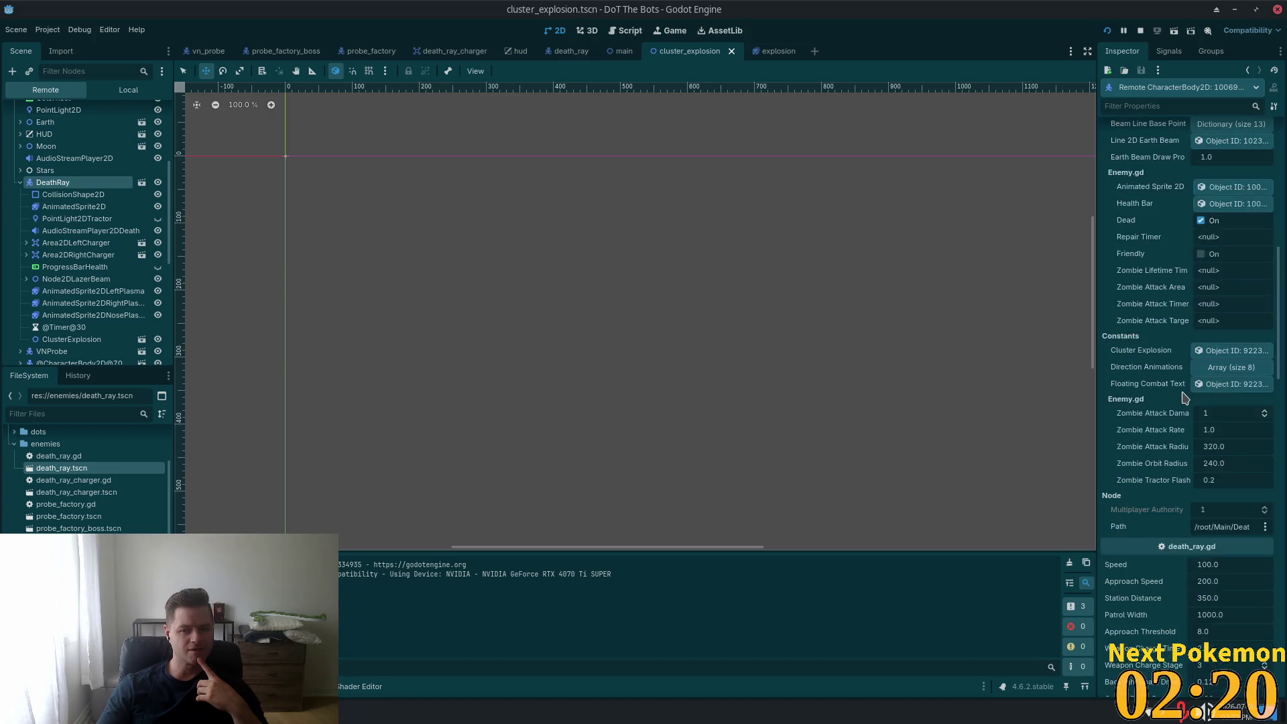
pyautogui.scroll(-8, 1183, 397)
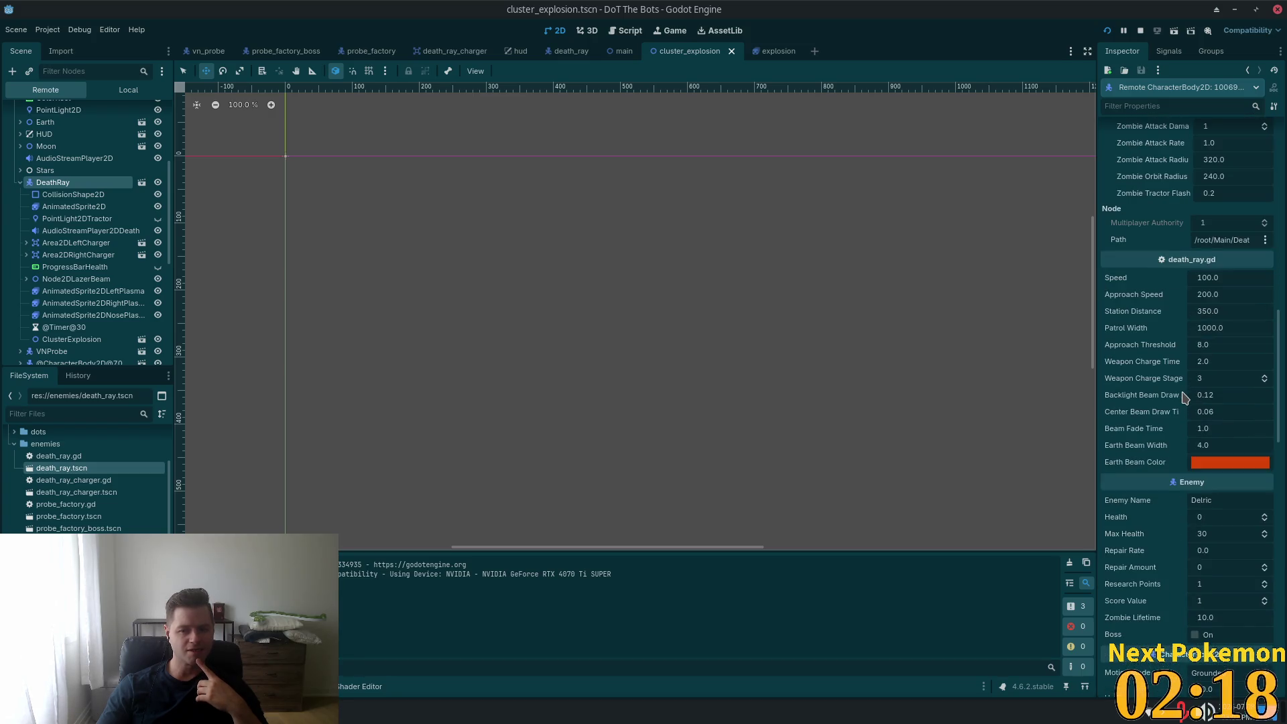
pyautogui.scroll(-10, 1183, 402)
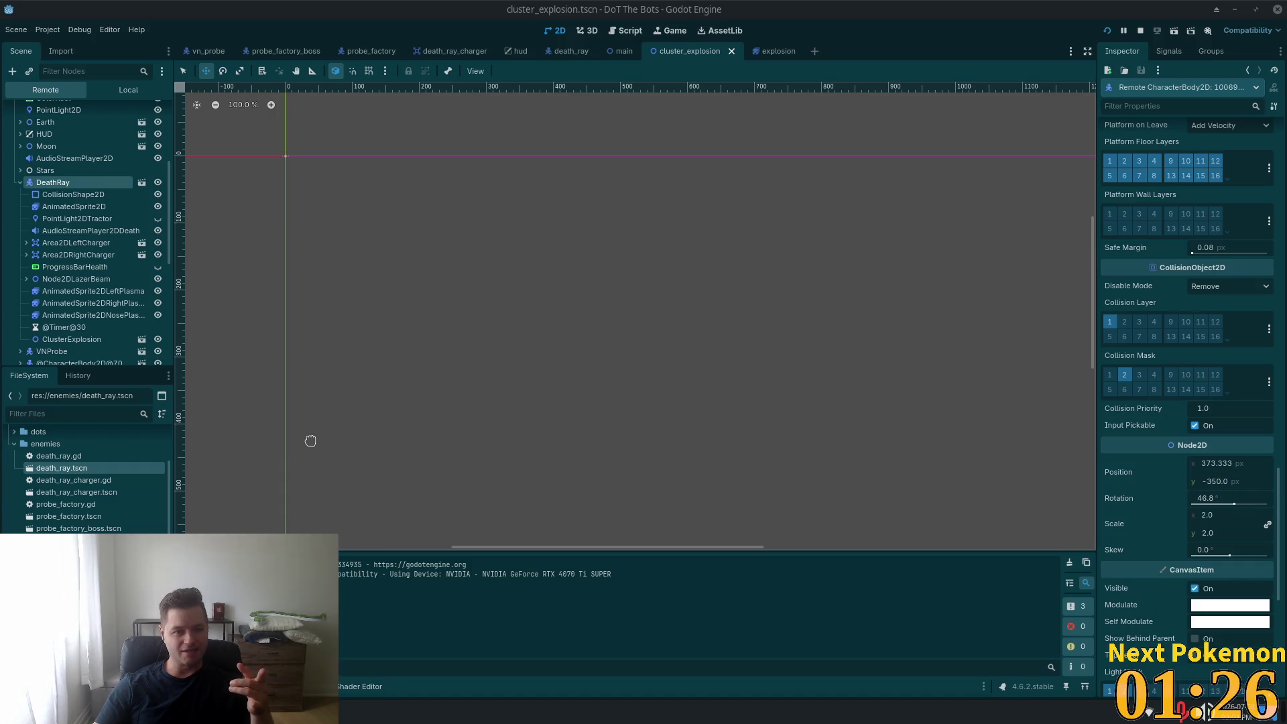
pyautogui.click(98, 340)
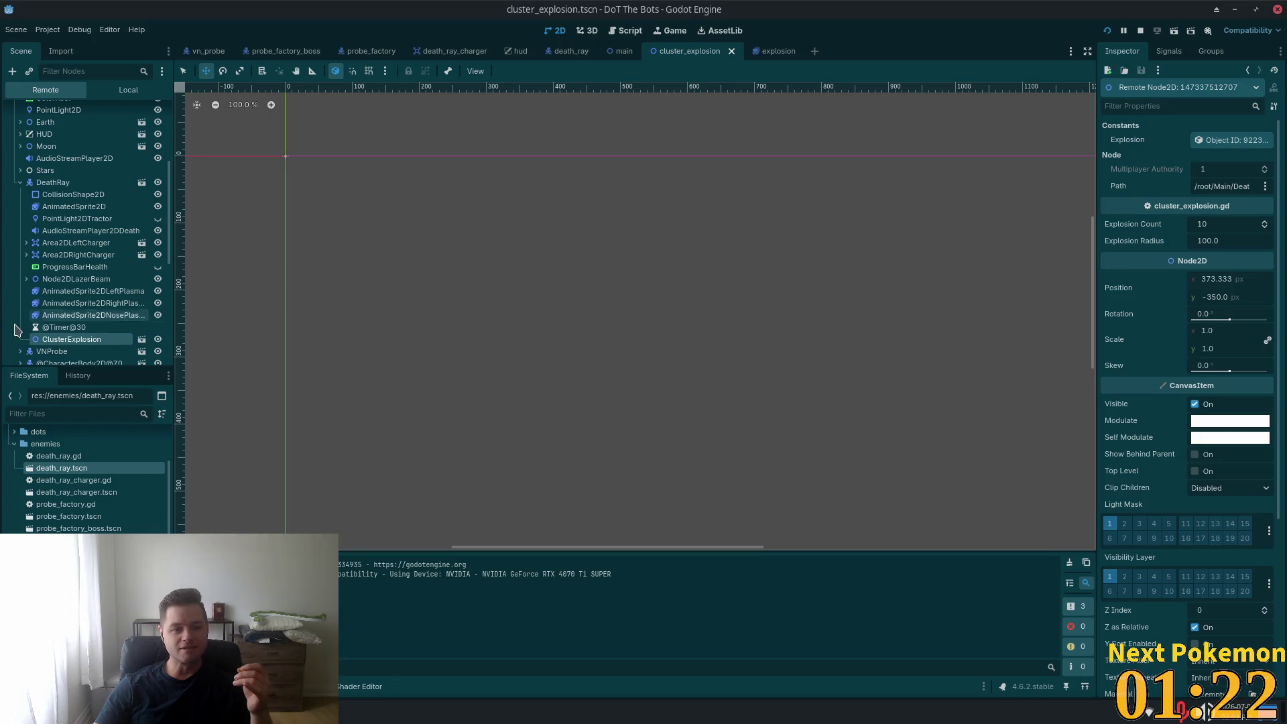
pyautogui.scroll(-5, 94, 295)
pyautogui.scroll(-1, 108, 315)
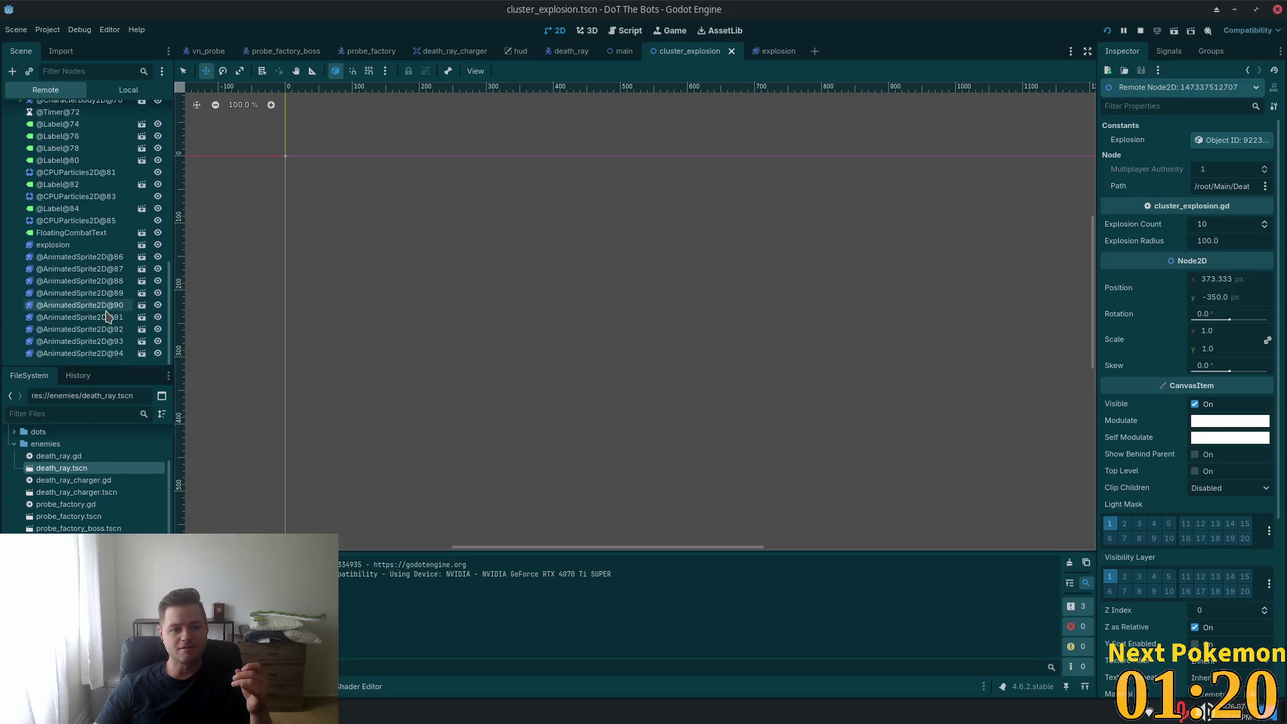
pyautogui.click(57, 259)
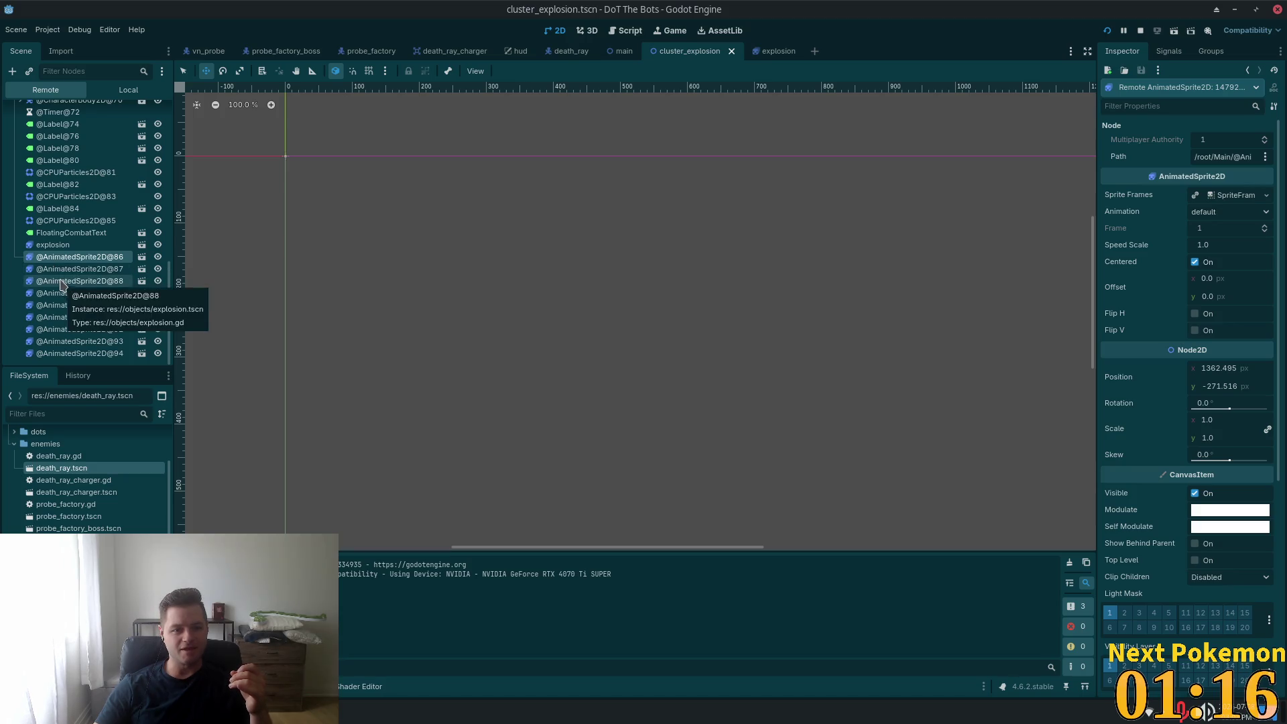
pyautogui.click(61, 284)
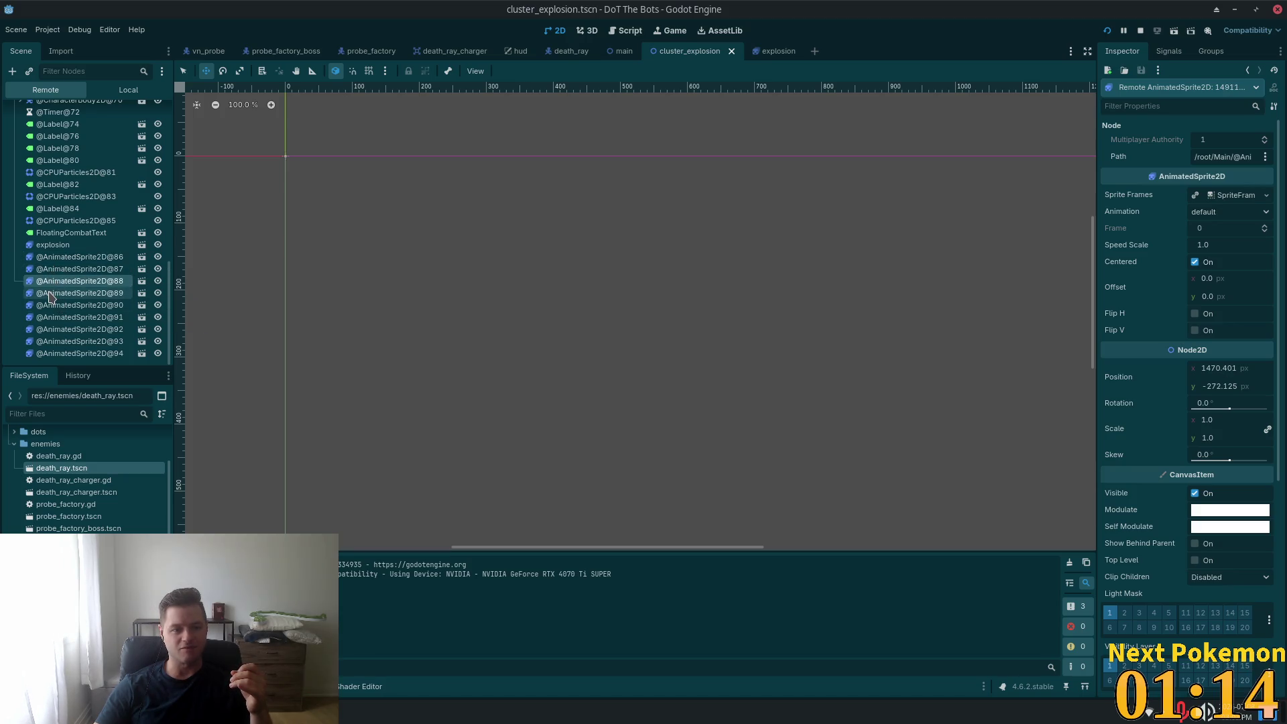
pyautogui.click(60, 305)
pyautogui.click(64, 317)
pyautogui.click(67, 329)
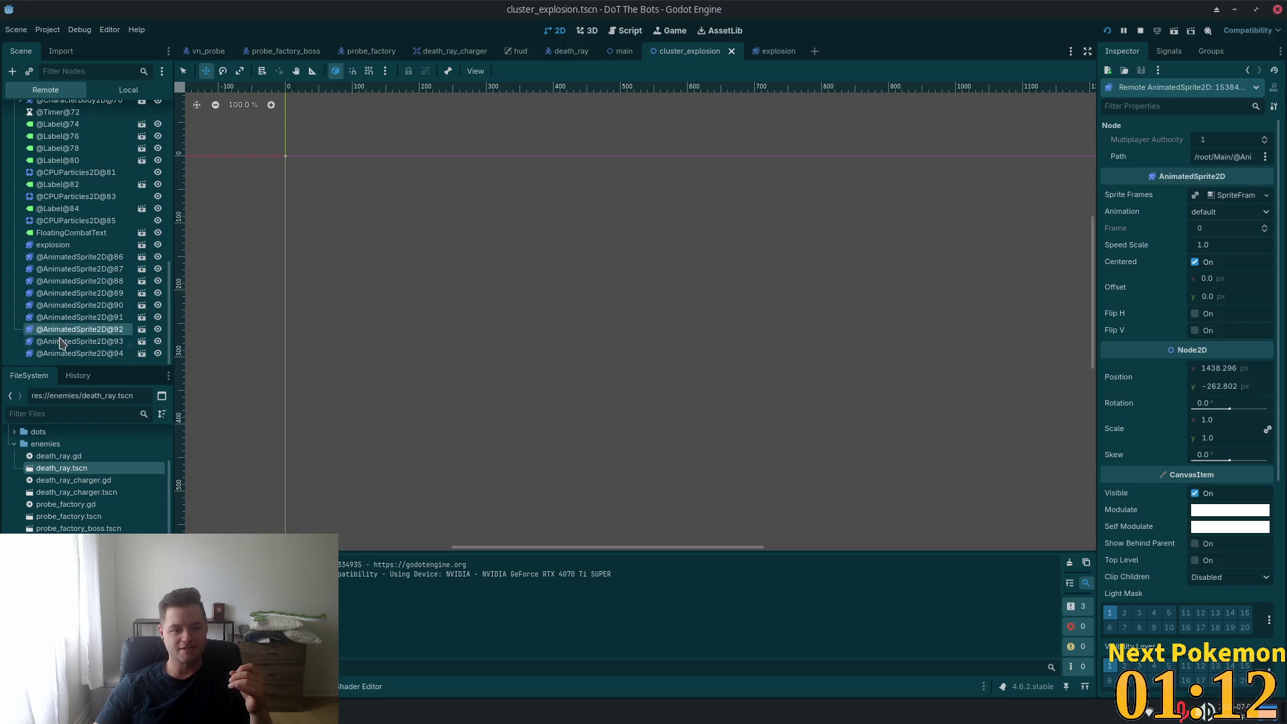
pyautogui.click(65, 353)
pyautogui.click(63, 341)
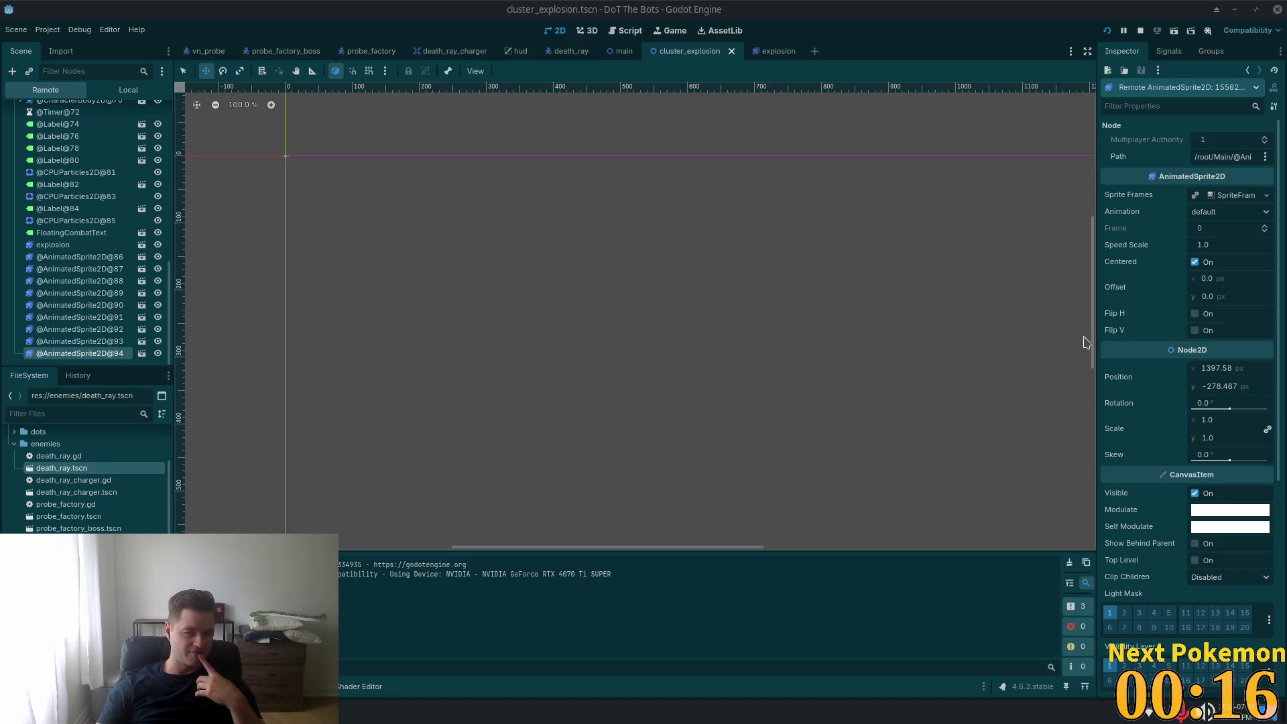
# - Switch to the explosion scene and open its explosion node's script
pyautogui.click(771, 51)
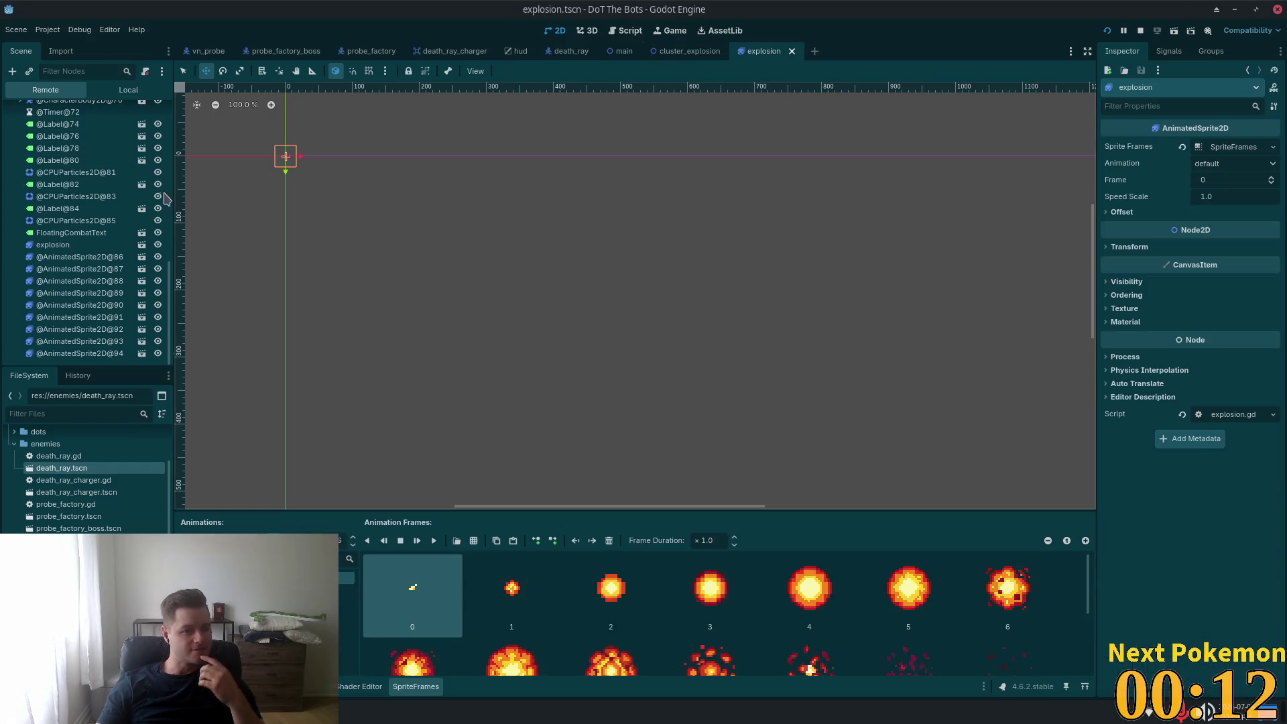
pyautogui.scroll(15, 126, 222)
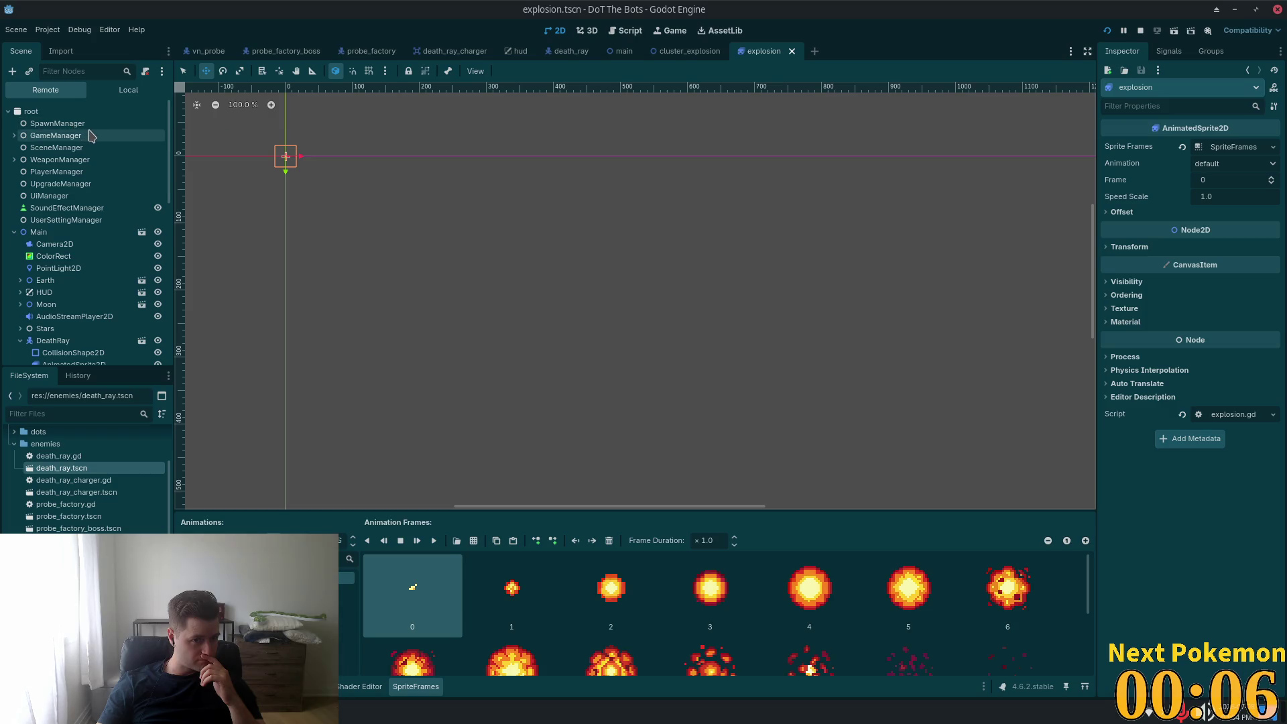
pyautogui.scroll(-12, 137, 155)
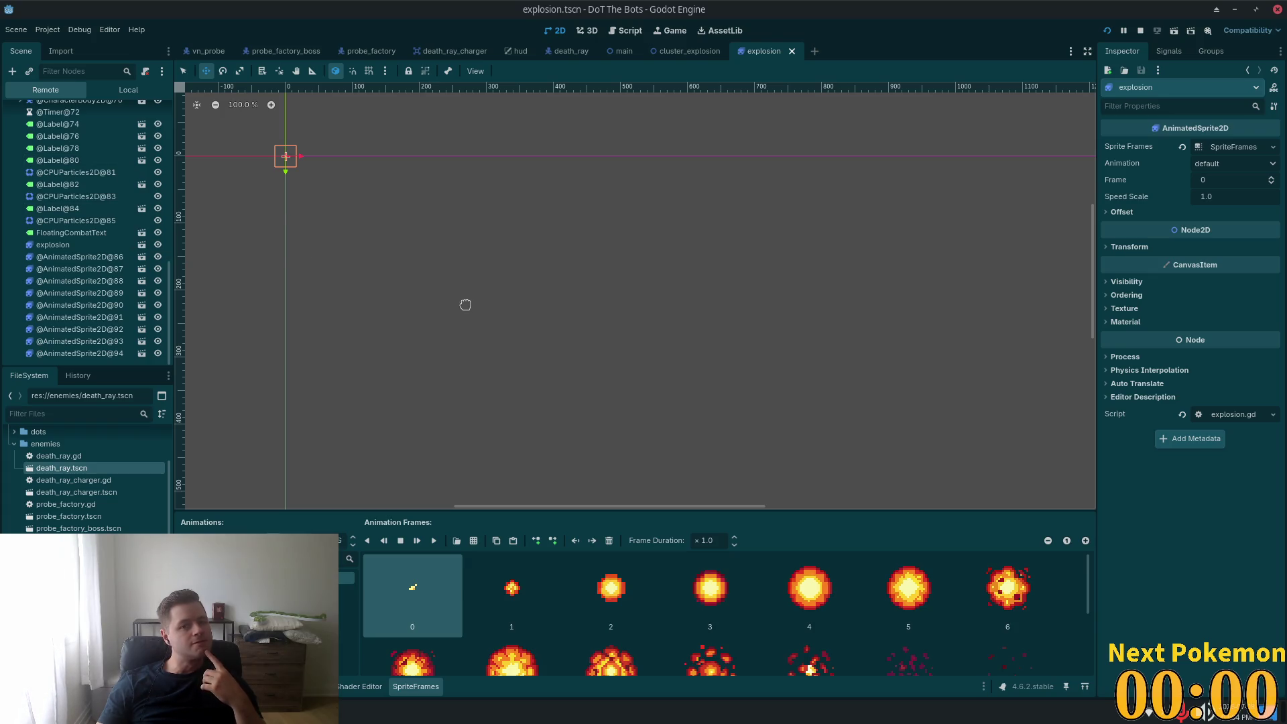
pyautogui.click(129, 91)
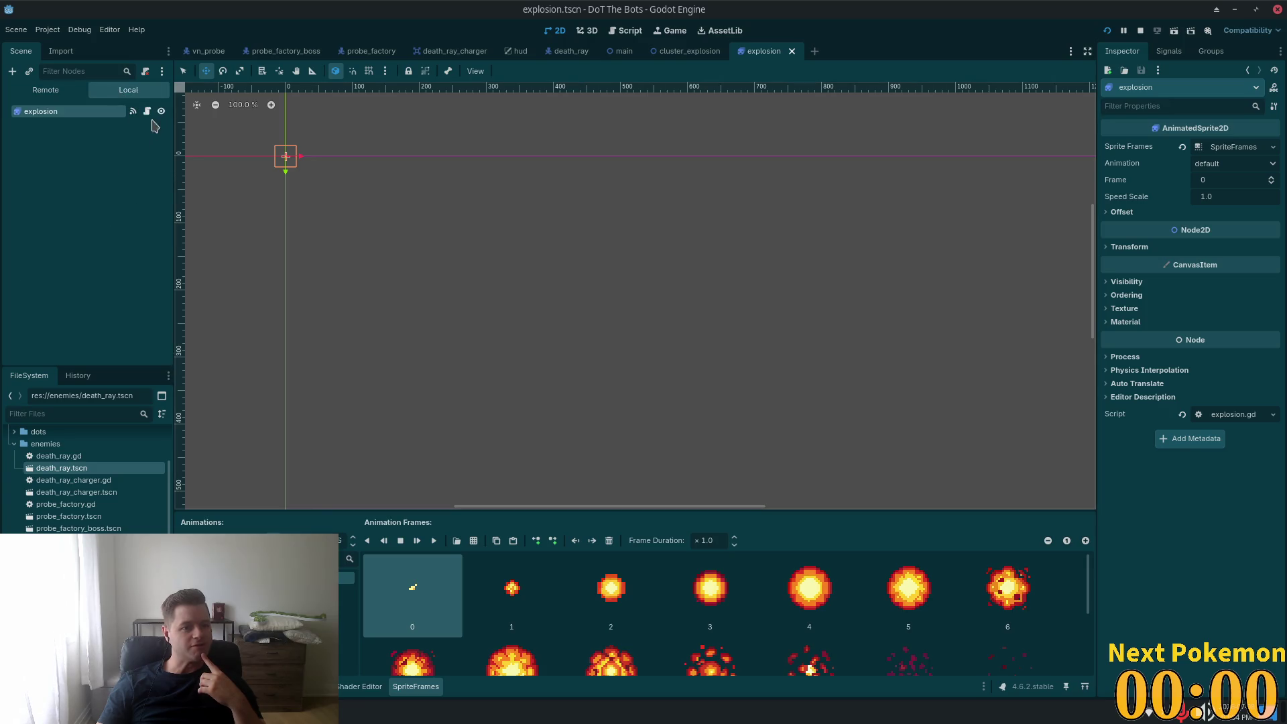
pyautogui.click(146, 113)
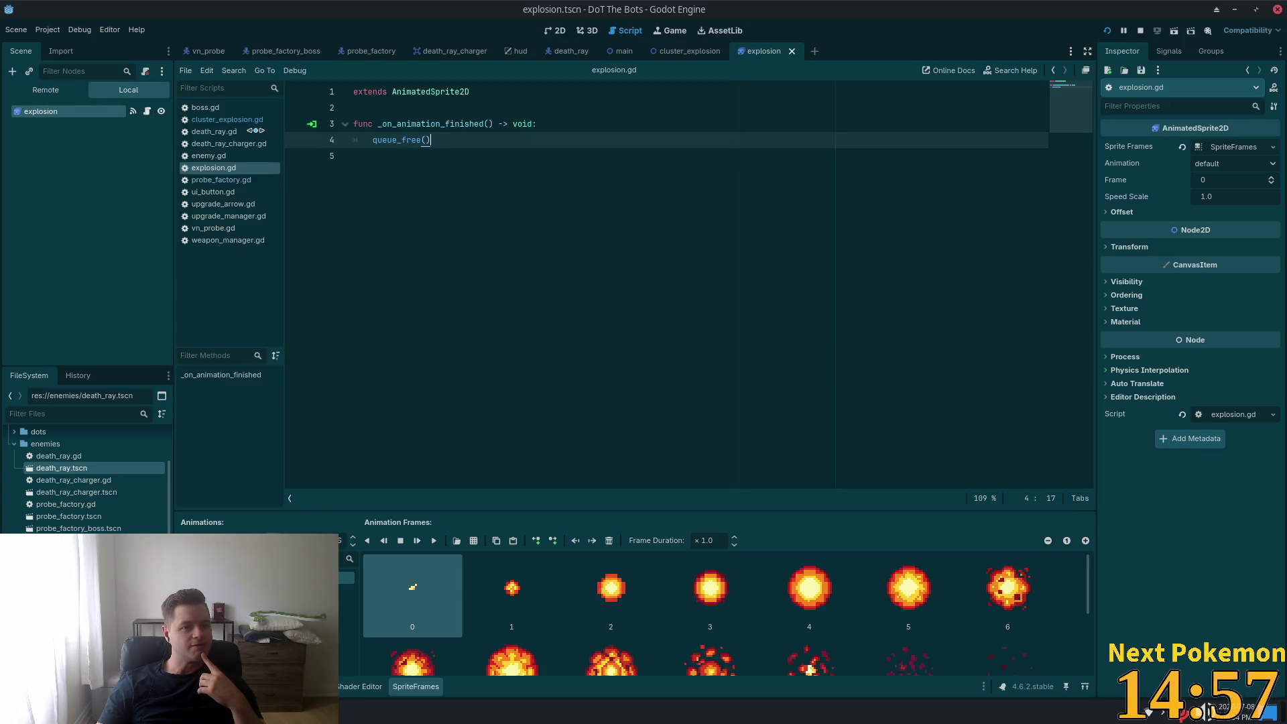
# - In cluster_explosion.gd, examine the global_position line 13 and the add_child call on line 14
pyautogui.click(685, 52)
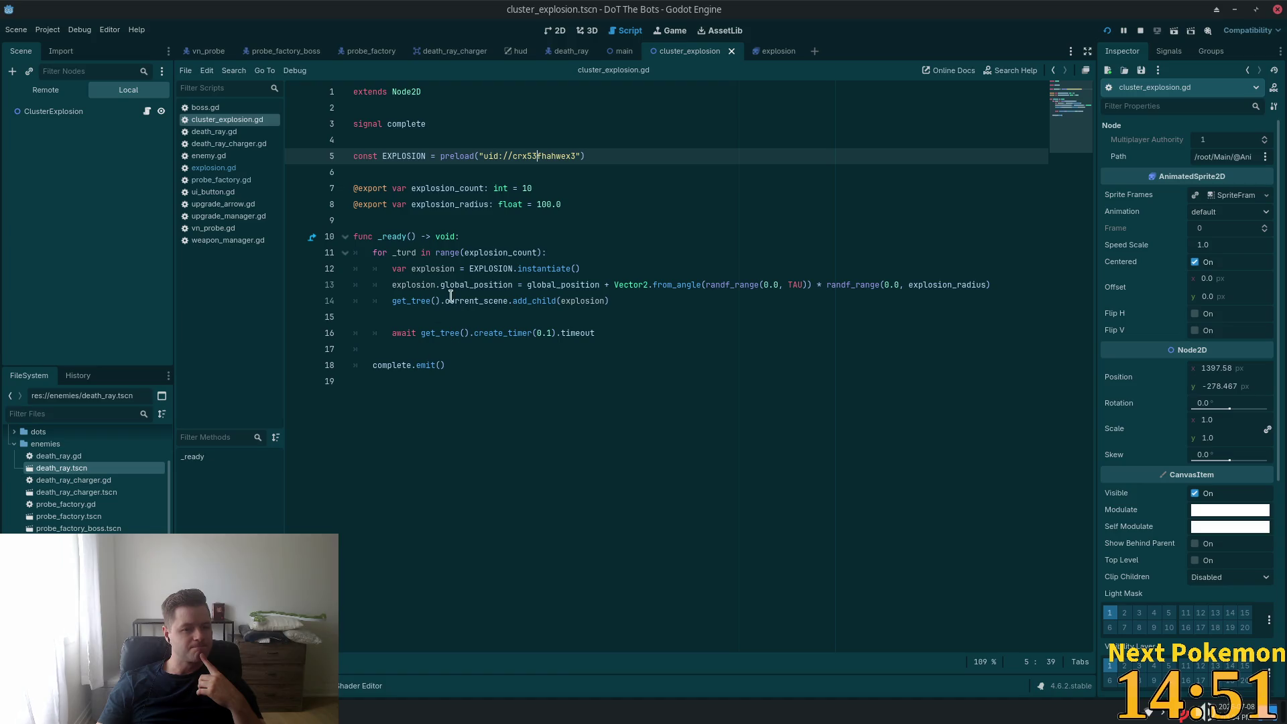
pyautogui.doubleClick(476, 300)
pyautogui.click(437, 301)
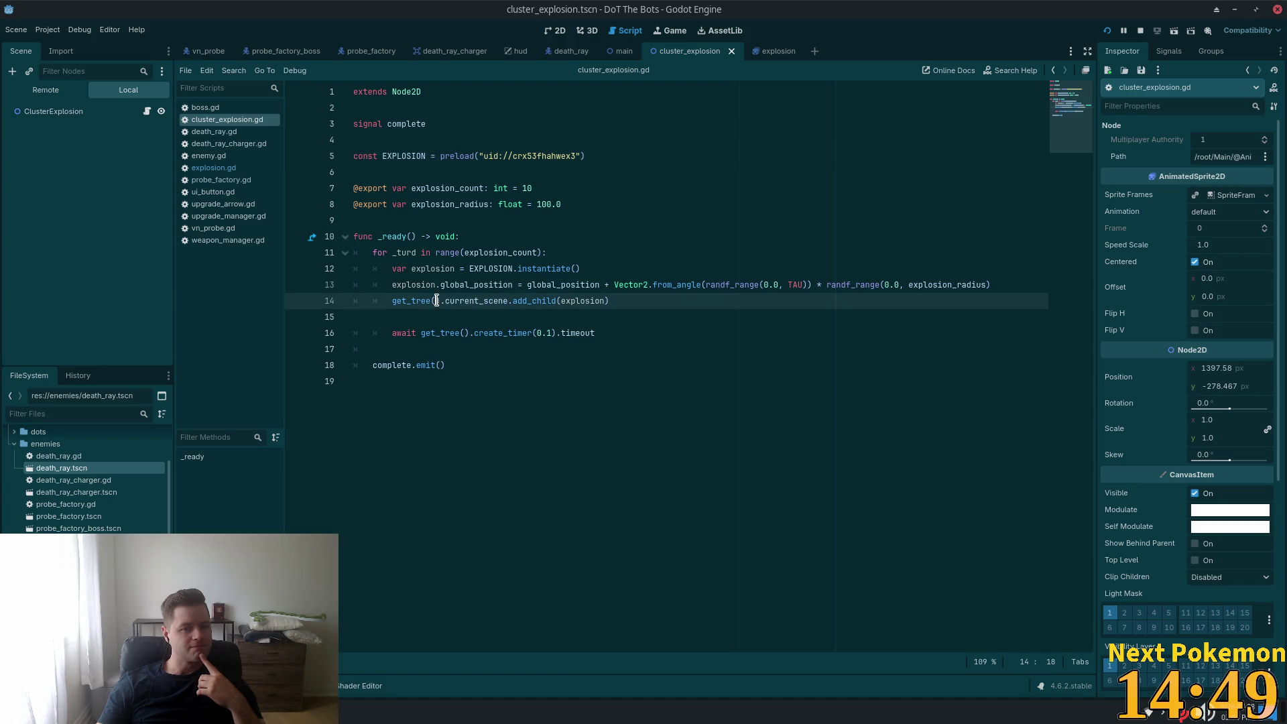
pyautogui.click(431, 284)
pyautogui.doubleClick(489, 284)
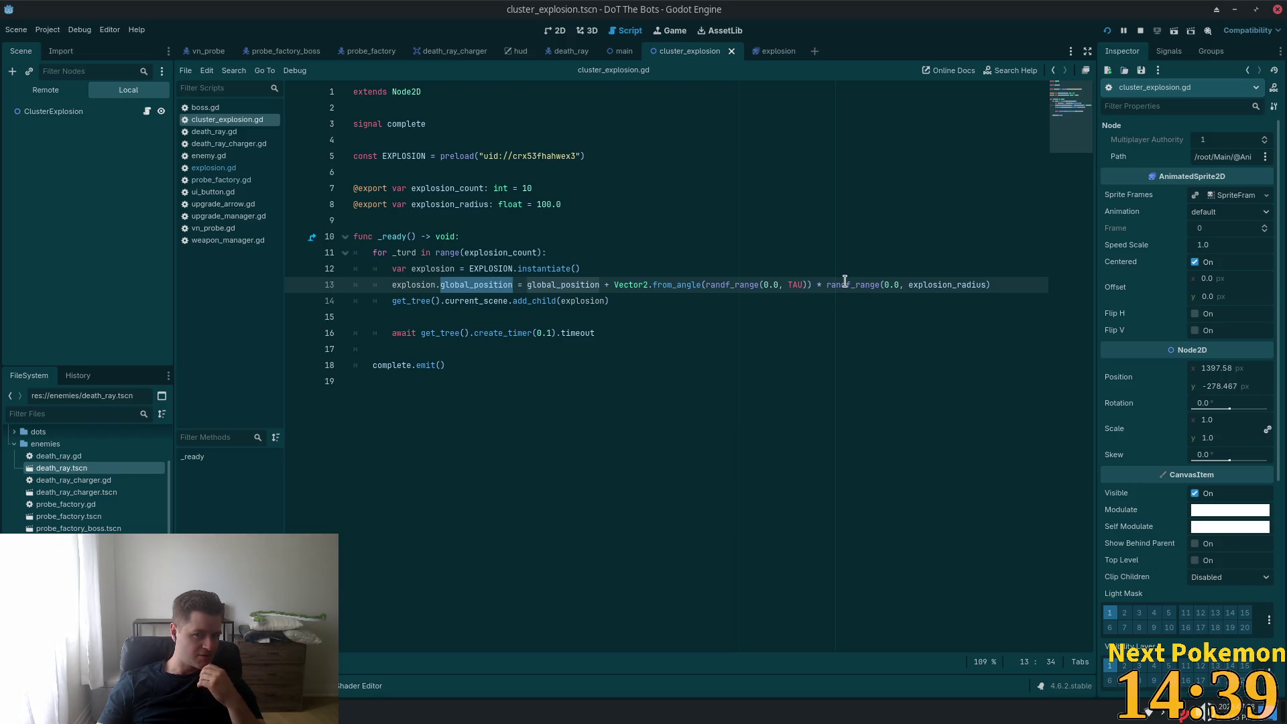
# - Open probe_factory.gd at its _die function and select the explosion radius value 50
pyautogui.click(253, 180)
pyautogui.scroll(-3, 695, 296)
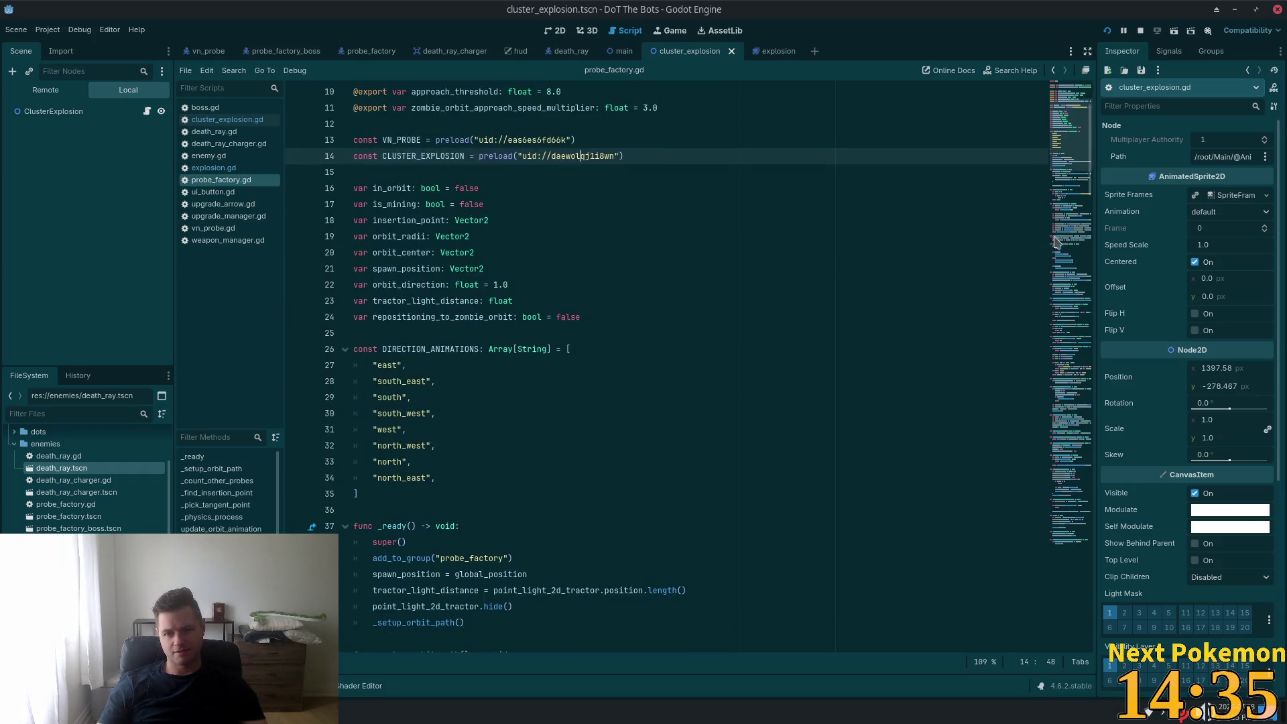
pyautogui.click(1087, 510)
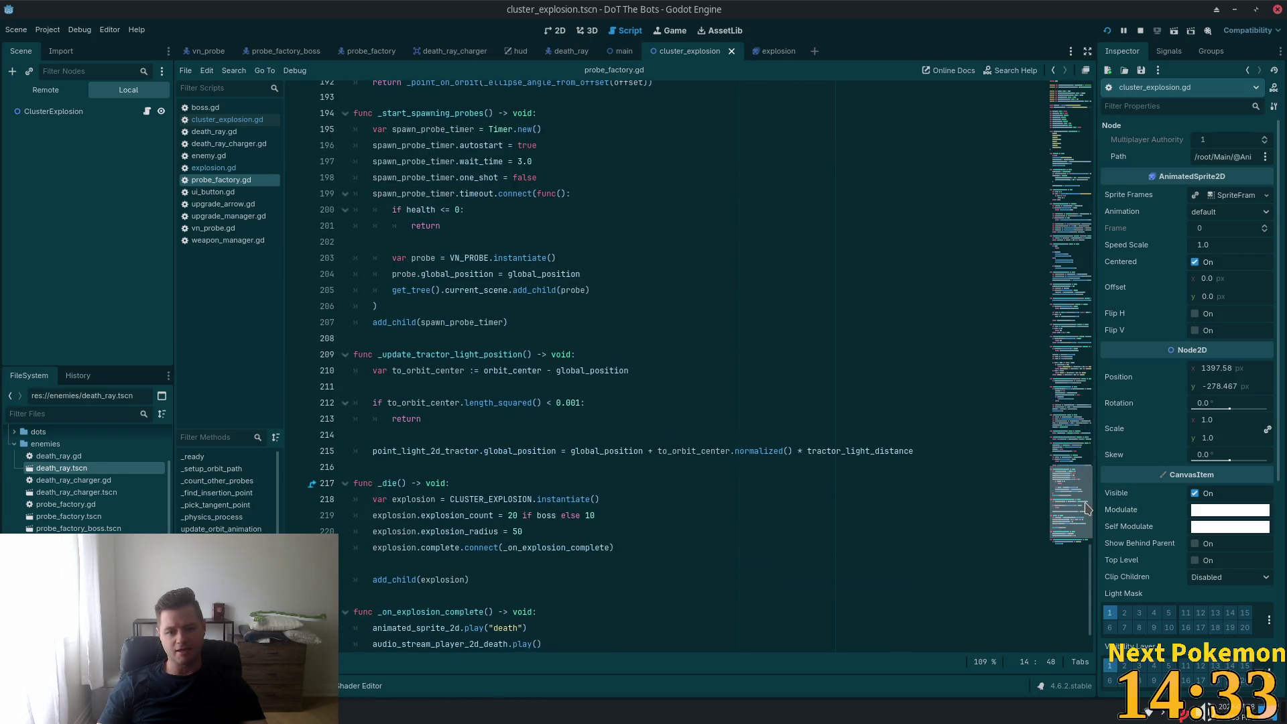
pyautogui.click(508, 515)
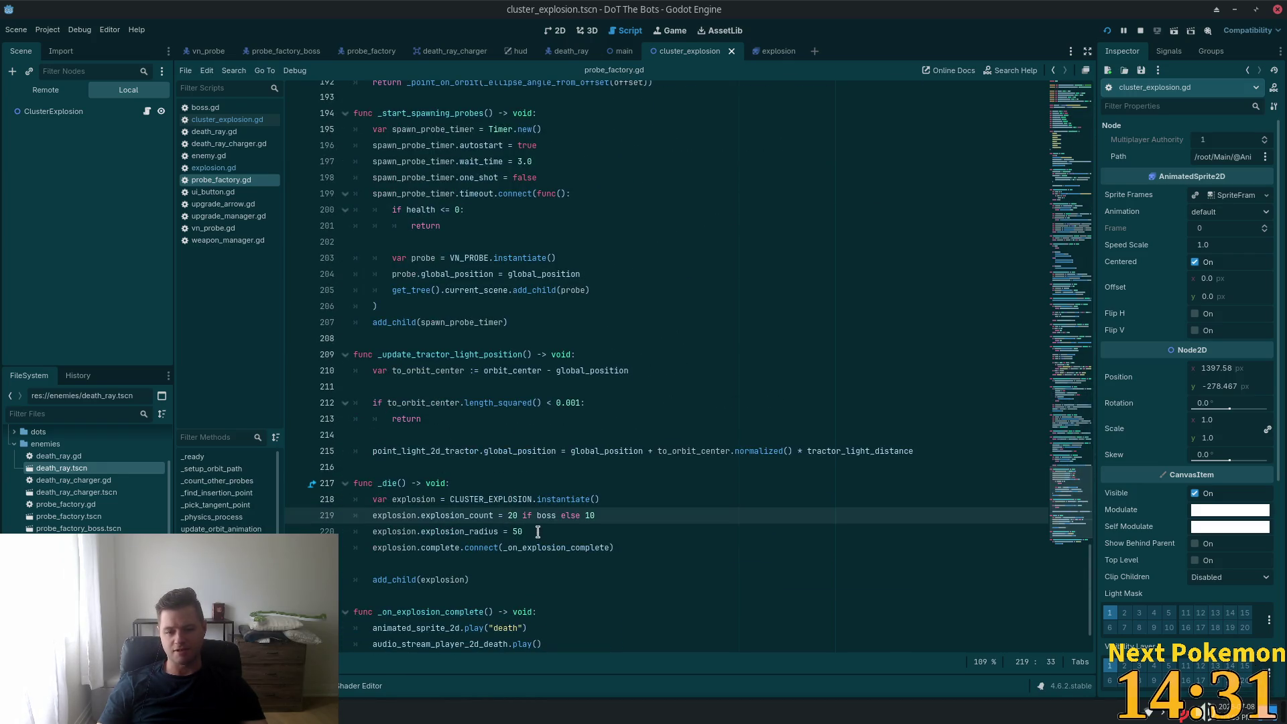
pyautogui.moveTo(537, 532)
pyautogui.mouseDown()
pyautogui.moveTo(493, 531)
pyautogui.moveTo(506, 532)
pyautogui.mouseUp()
pyautogui.click(515, 532)
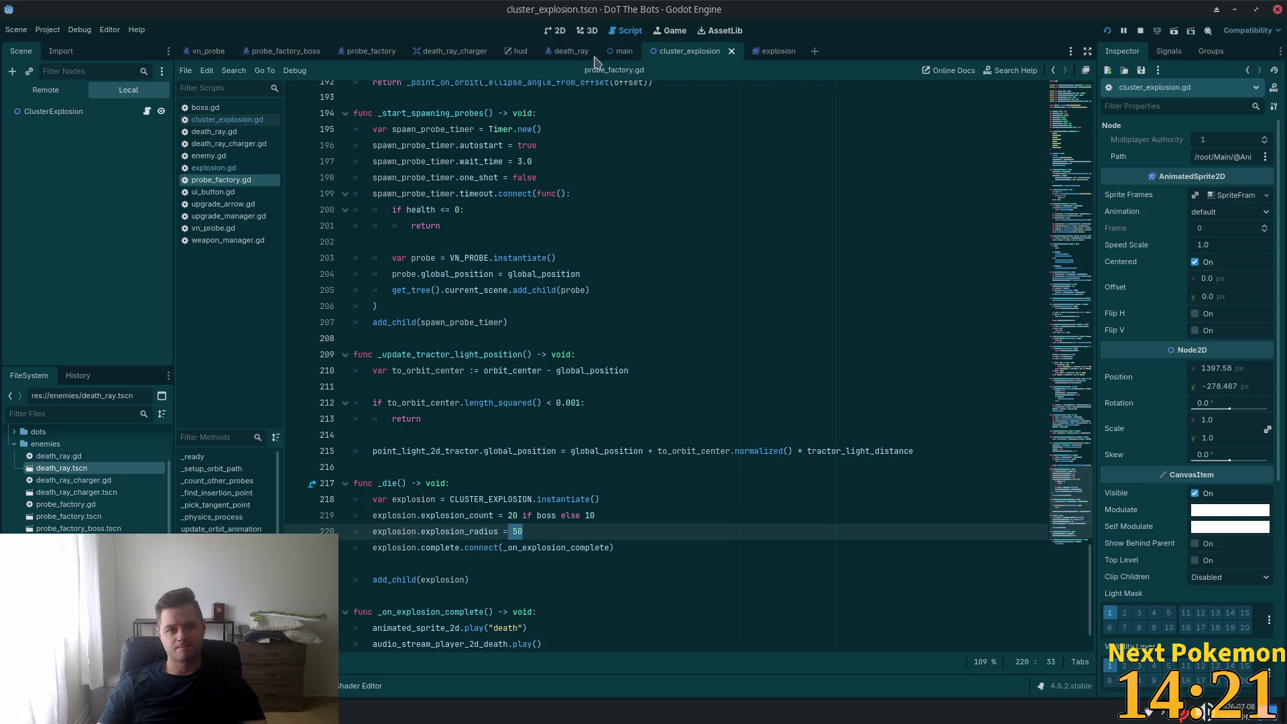
# - Change explosion_radius in cluster_explosion.gd from 100.0 to 50.0
pyautogui.click(146, 111)
pyautogui.click(541, 204)
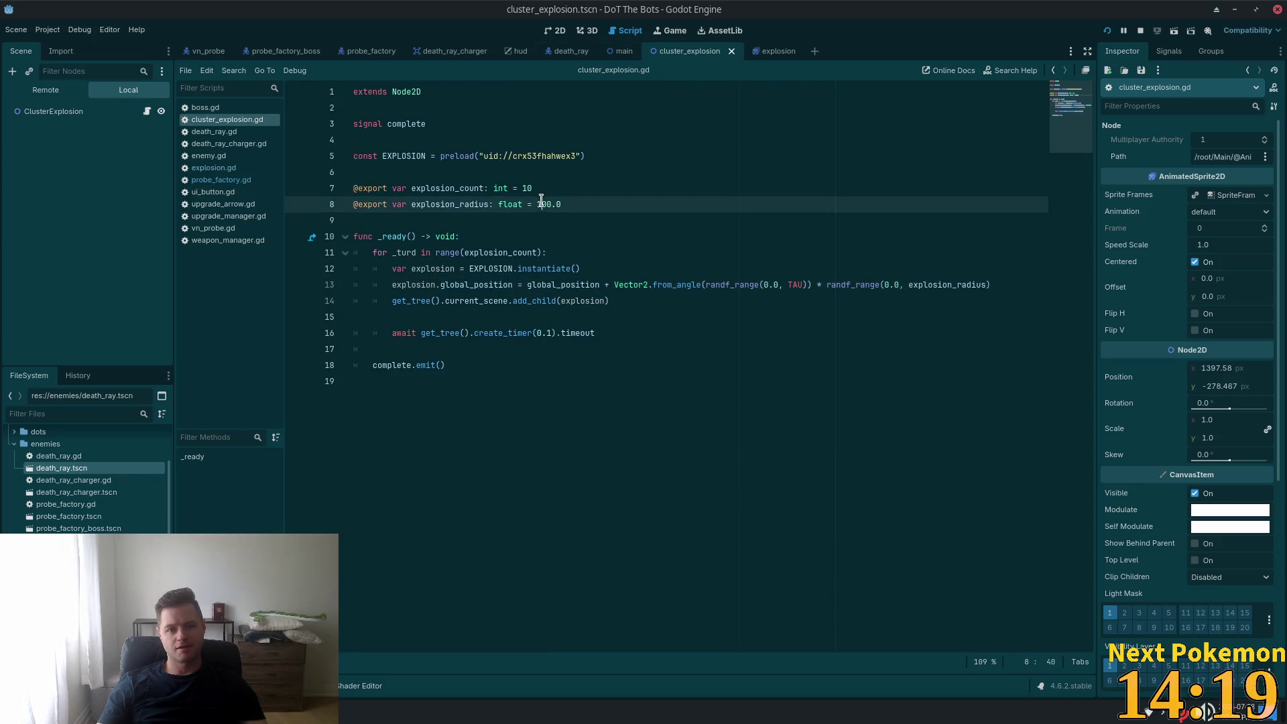
pyautogui.doubleClick(541, 204)
pyautogui.write('50')
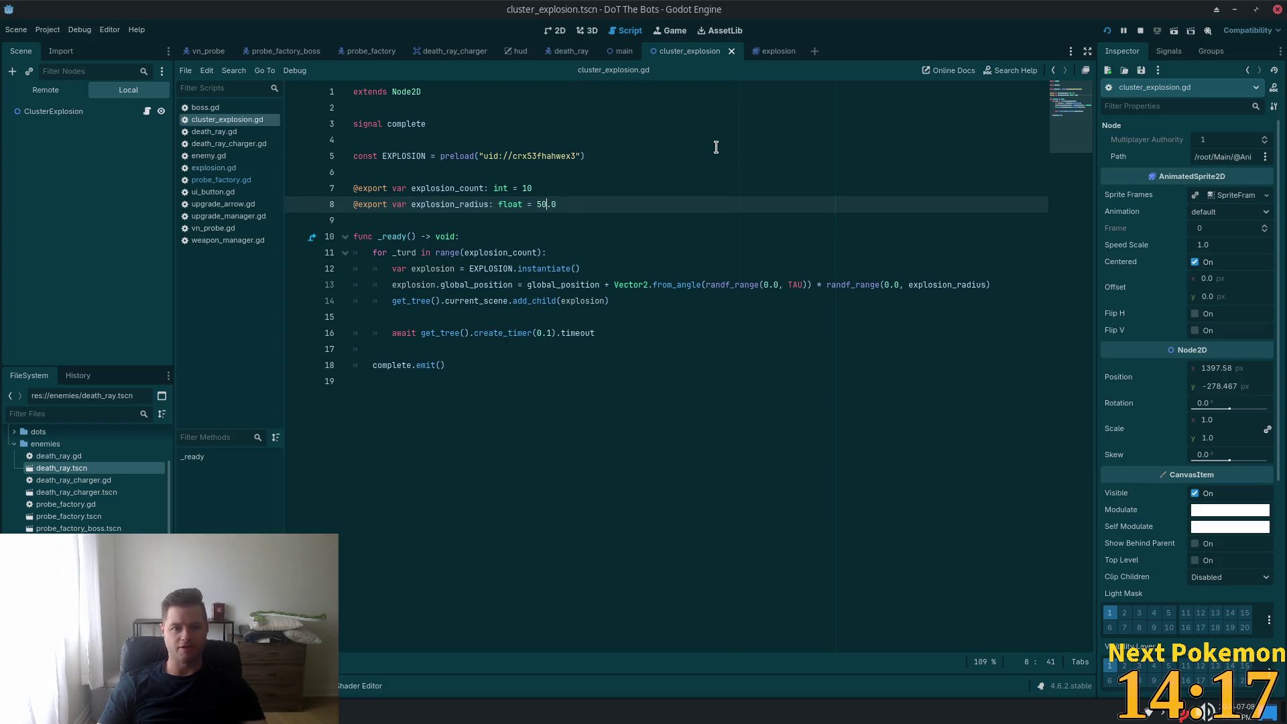
# - Run the game, start playing from the main menu, then stop it with F8
pyautogui.click(1108, 31)
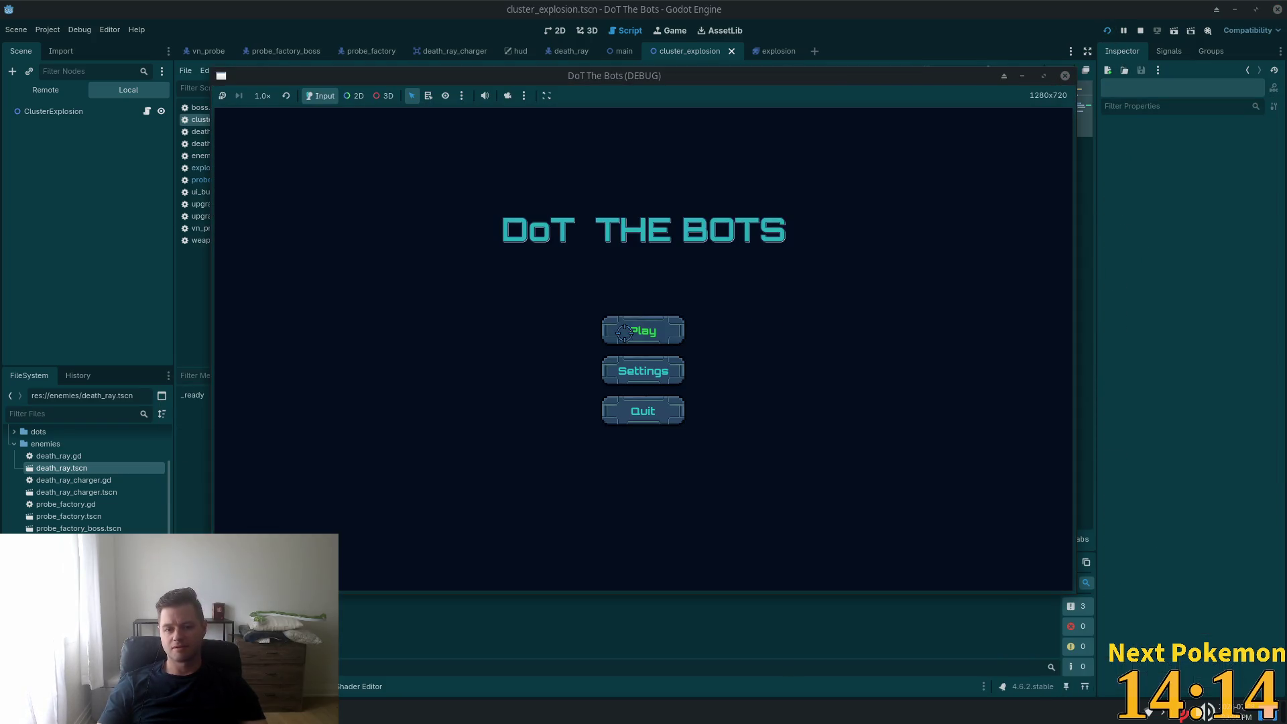
pyautogui.click(624, 332)
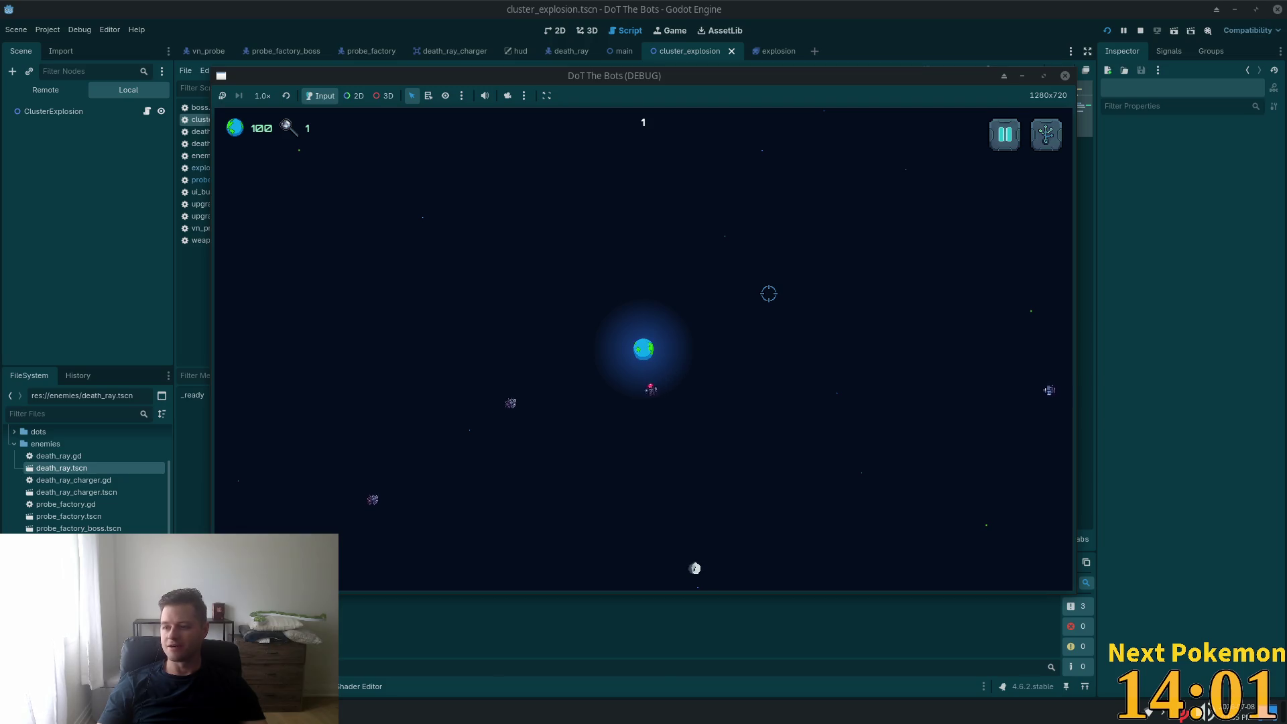
pyautogui.press('F8')
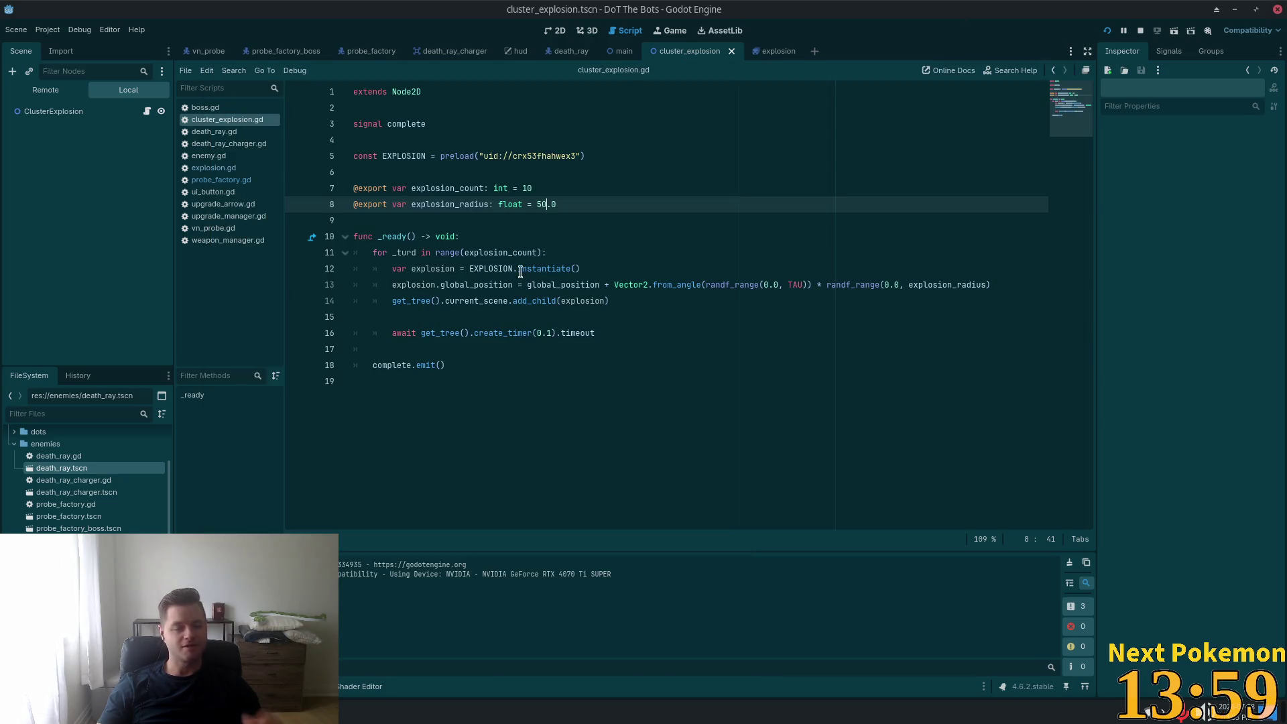
pyautogui.click(246, 183)
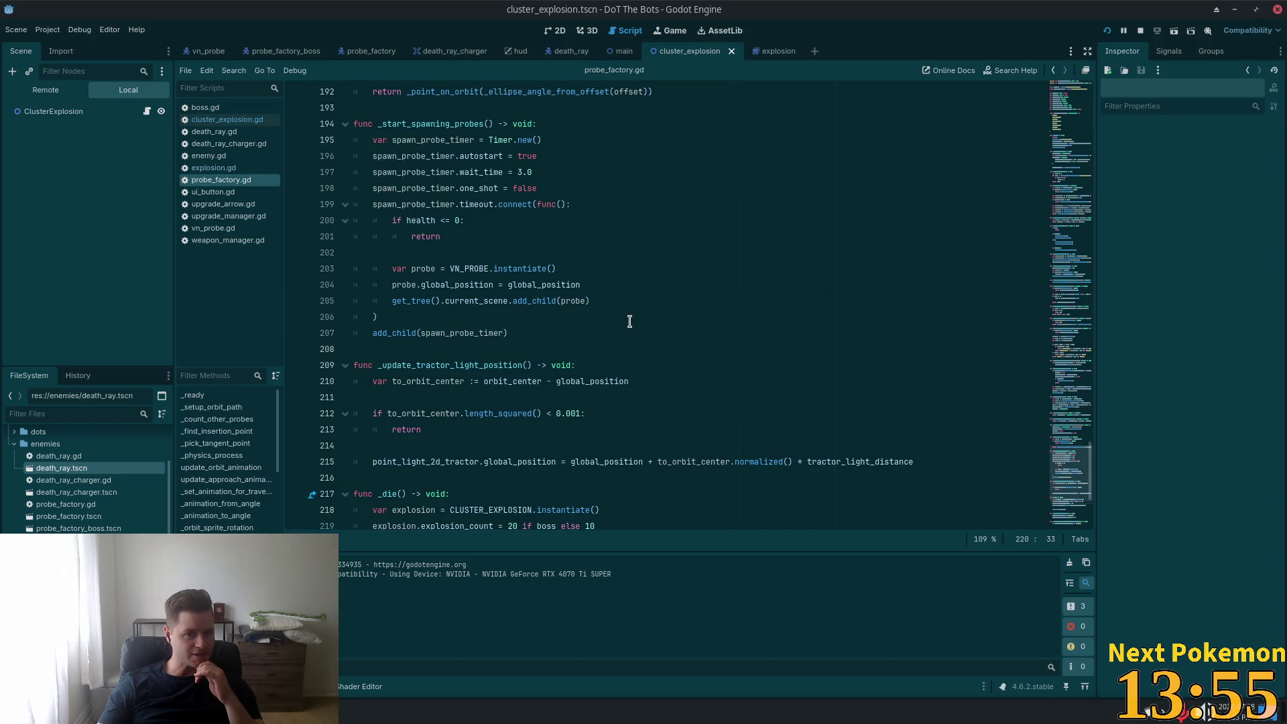
pyautogui.scroll(-4, 637, 329)
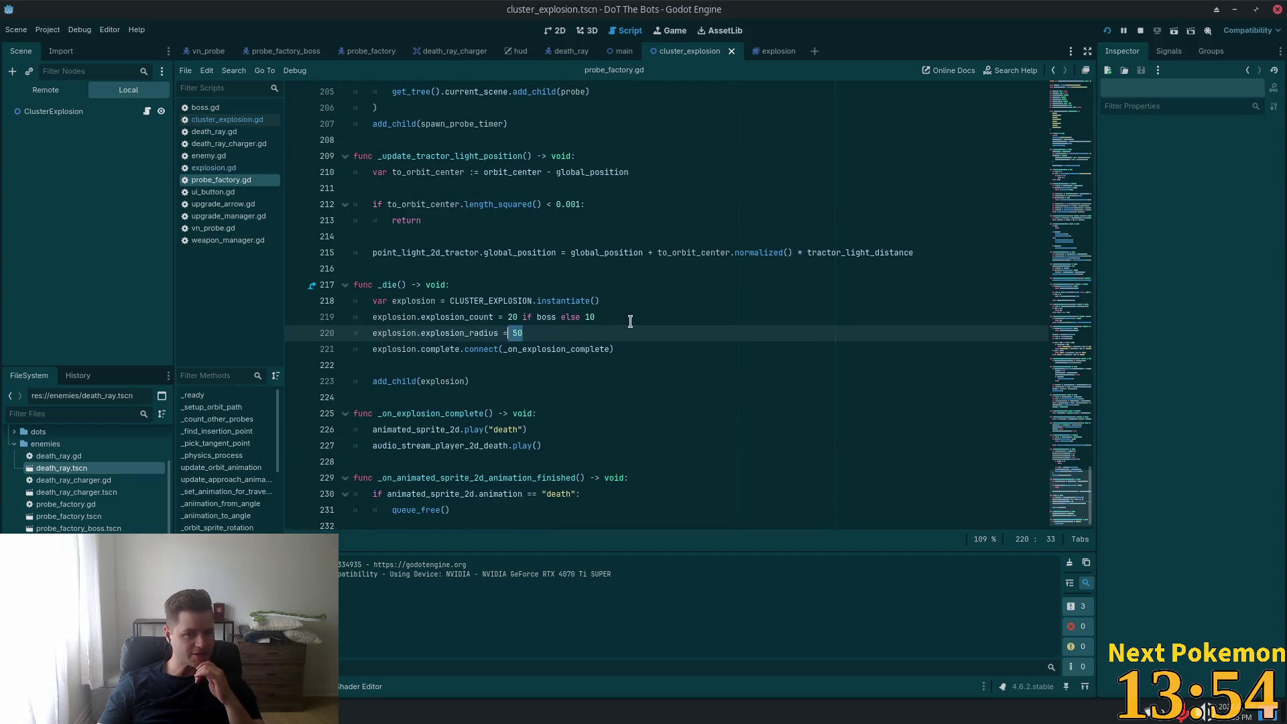
pyautogui.doubleClick(435, 299)
pyautogui.click(412, 349)
pyautogui.doubleClick(410, 300)
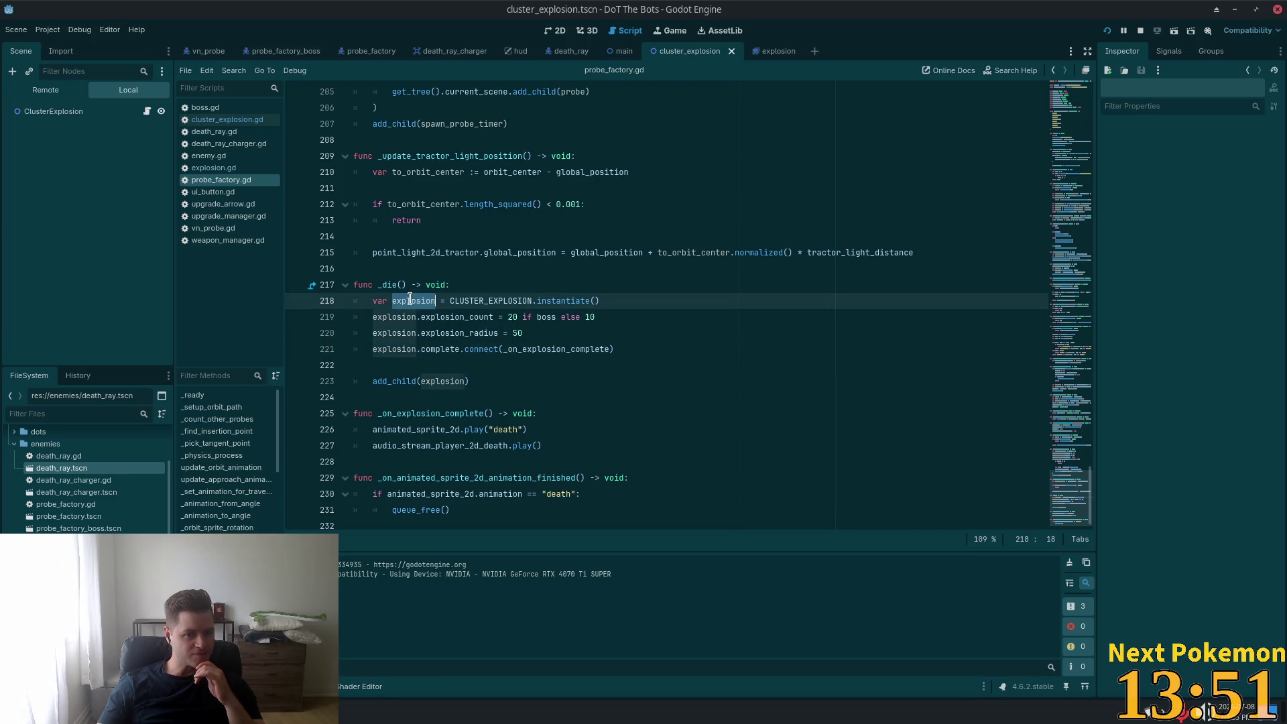
pyautogui.moveTo(472, 381); pyautogui.dragTo(356, 382)
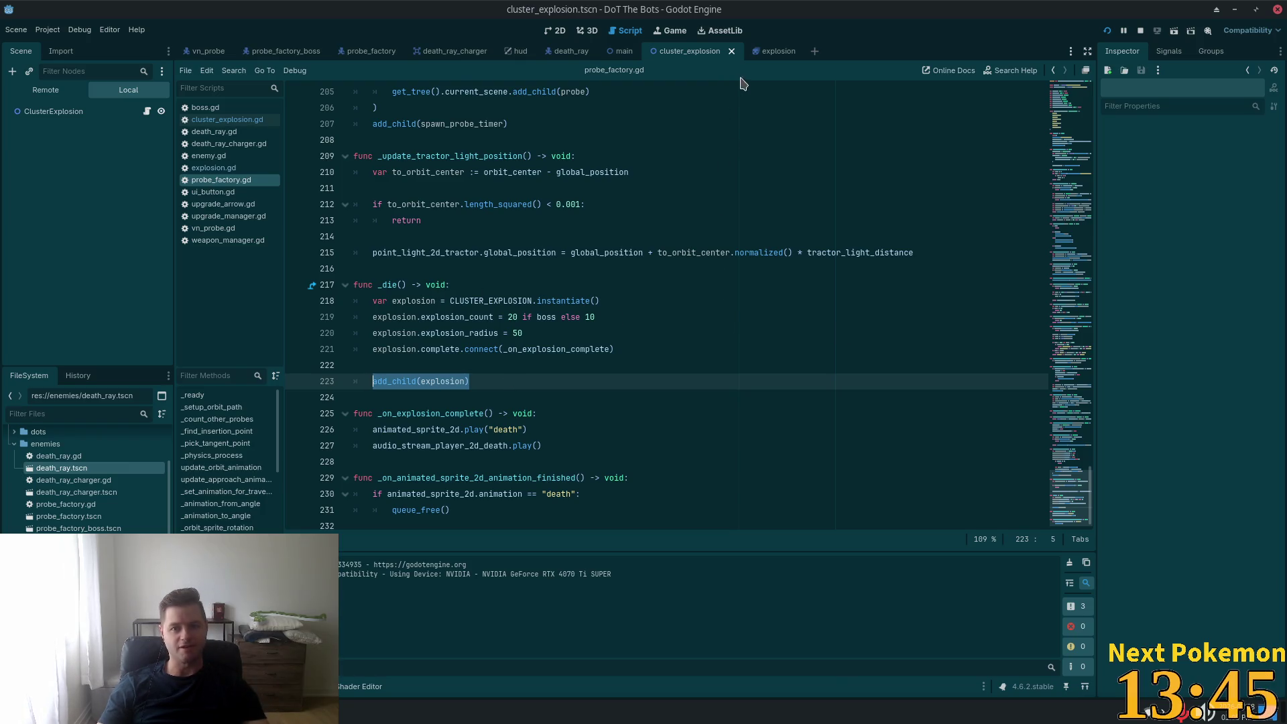
pyautogui.click(433, 53)
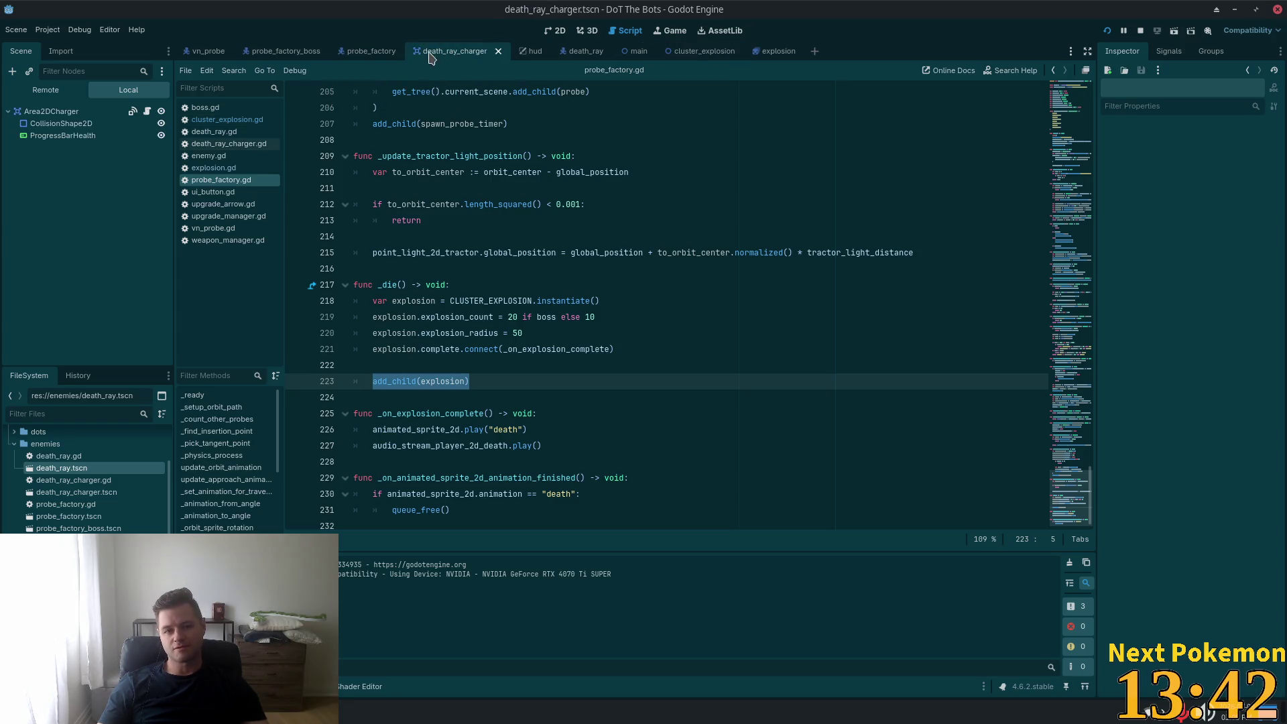
pyautogui.click(579, 54)
pyautogui.scroll(-1, 648, 256)
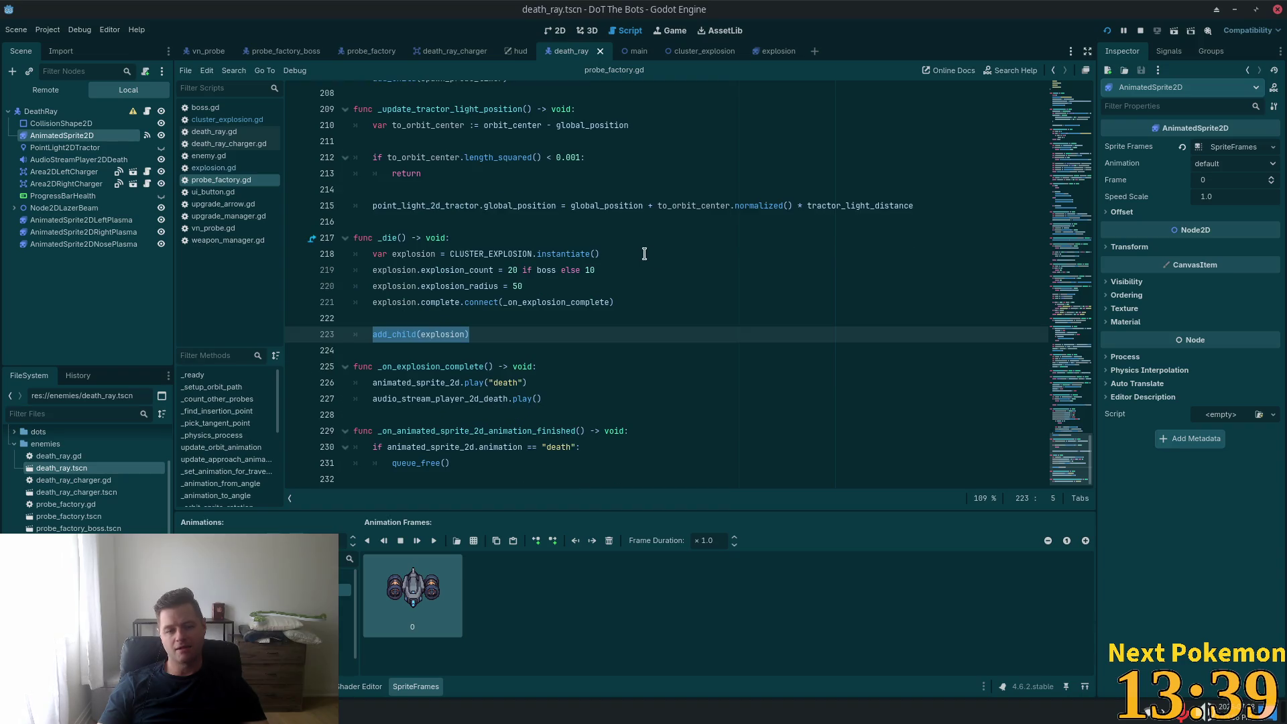
pyautogui.doubleClick(434, 270)
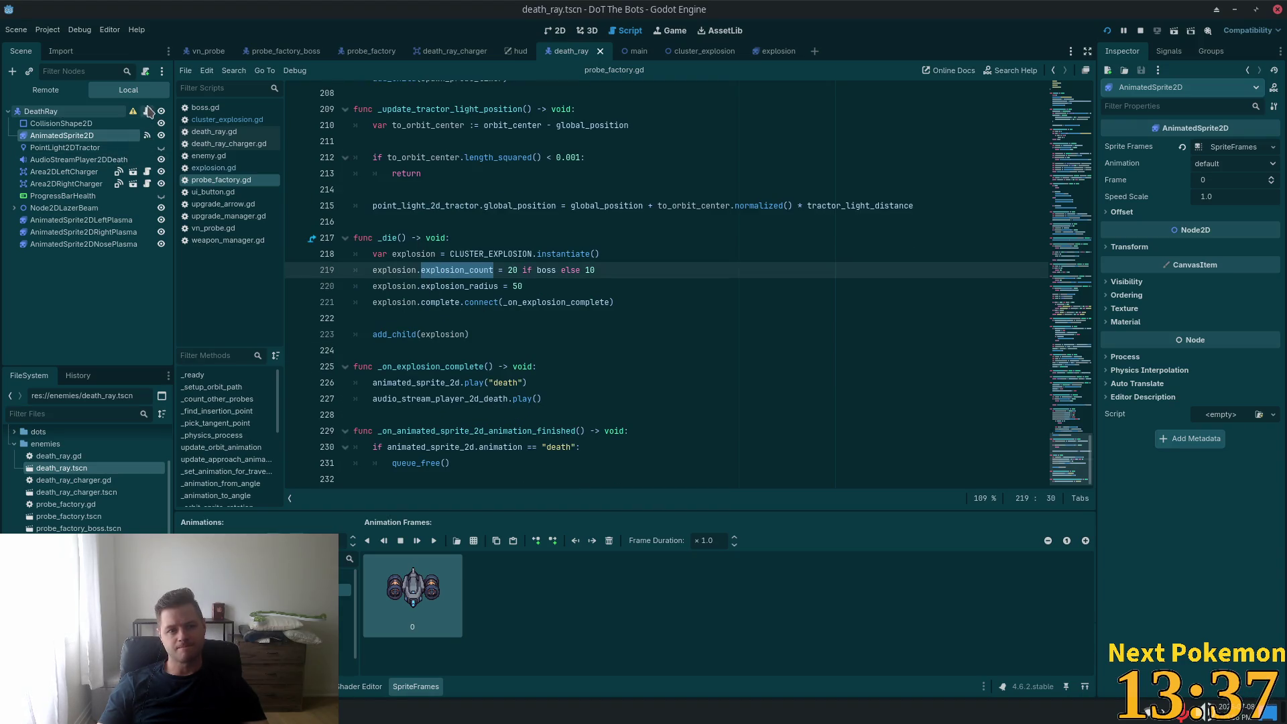
pyautogui.click(148, 111)
pyautogui.moveTo(1066, 179); pyautogui.dragTo(1076, 507)
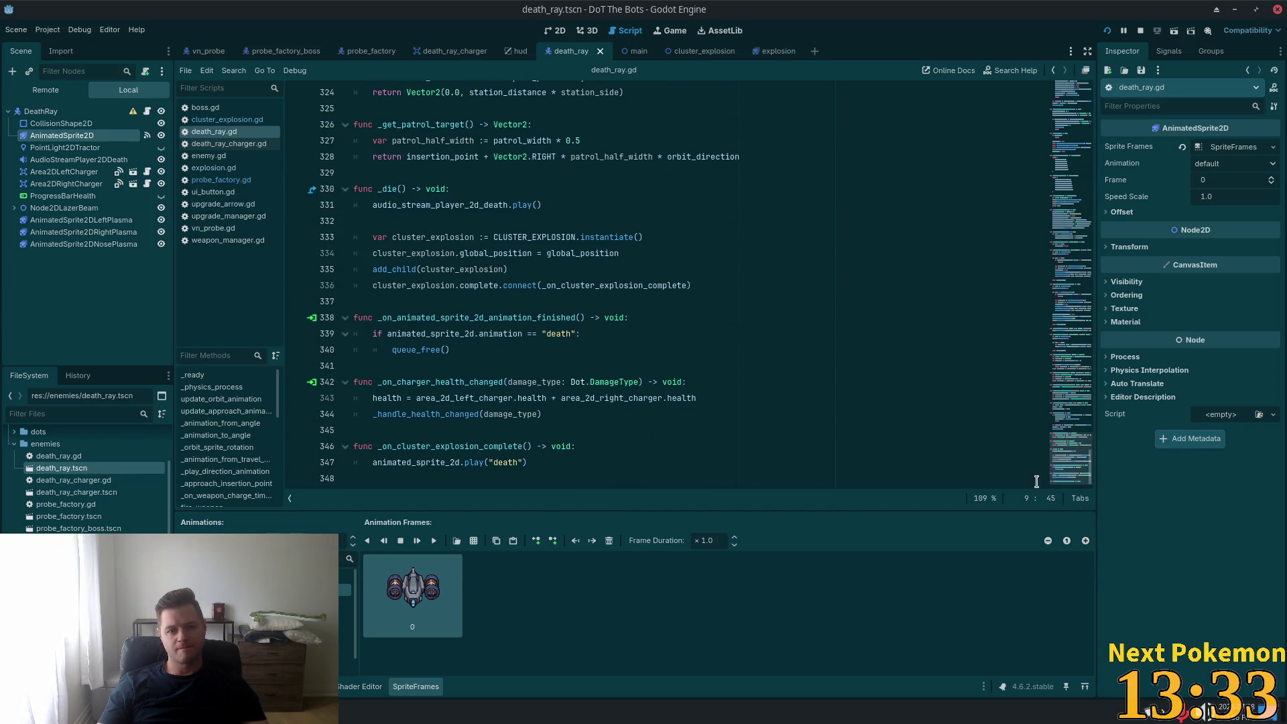
pyautogui.click(728, 268)
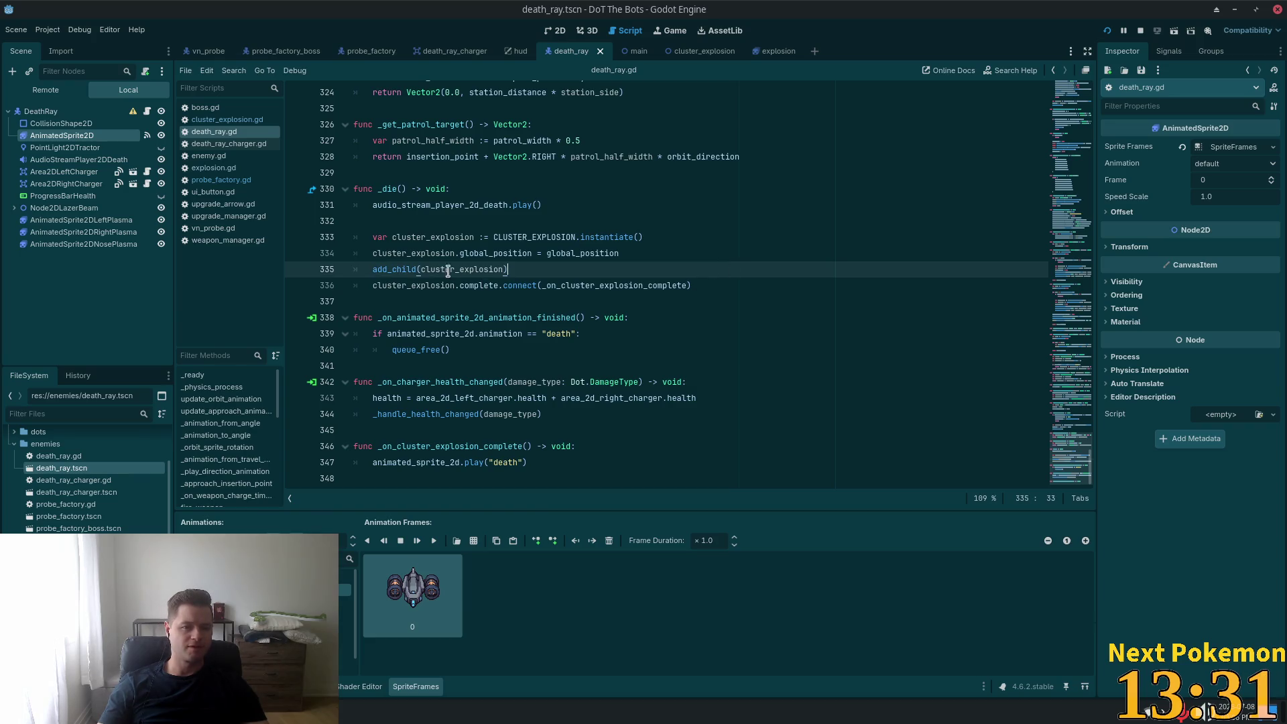
pyautogui.doubleClick(421, 255)
pyautogui.click(597, 254)
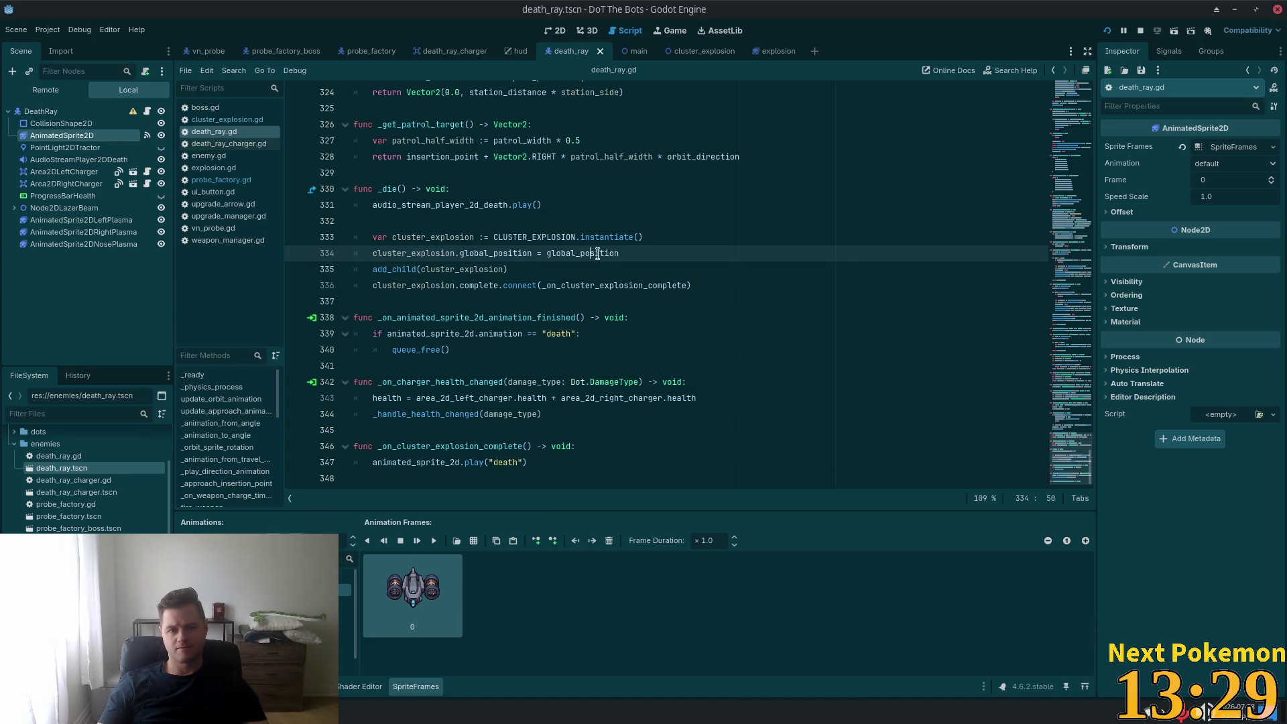
pyautogui.moveTo(637, 253); pyautogui.dragTo(363, 248)
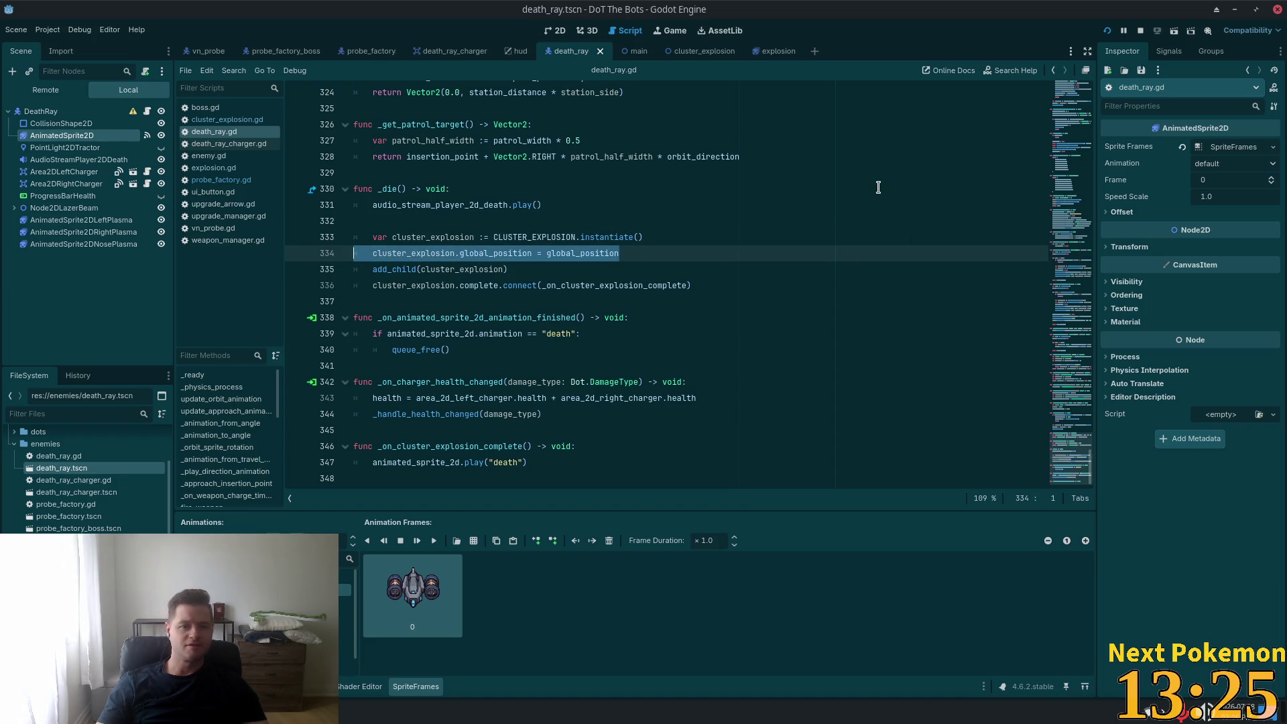
# - Delete the global_position line from _die, shoot the death ray and enemy ship, then relaunch with F5
pyautogui.press('BackSpace')
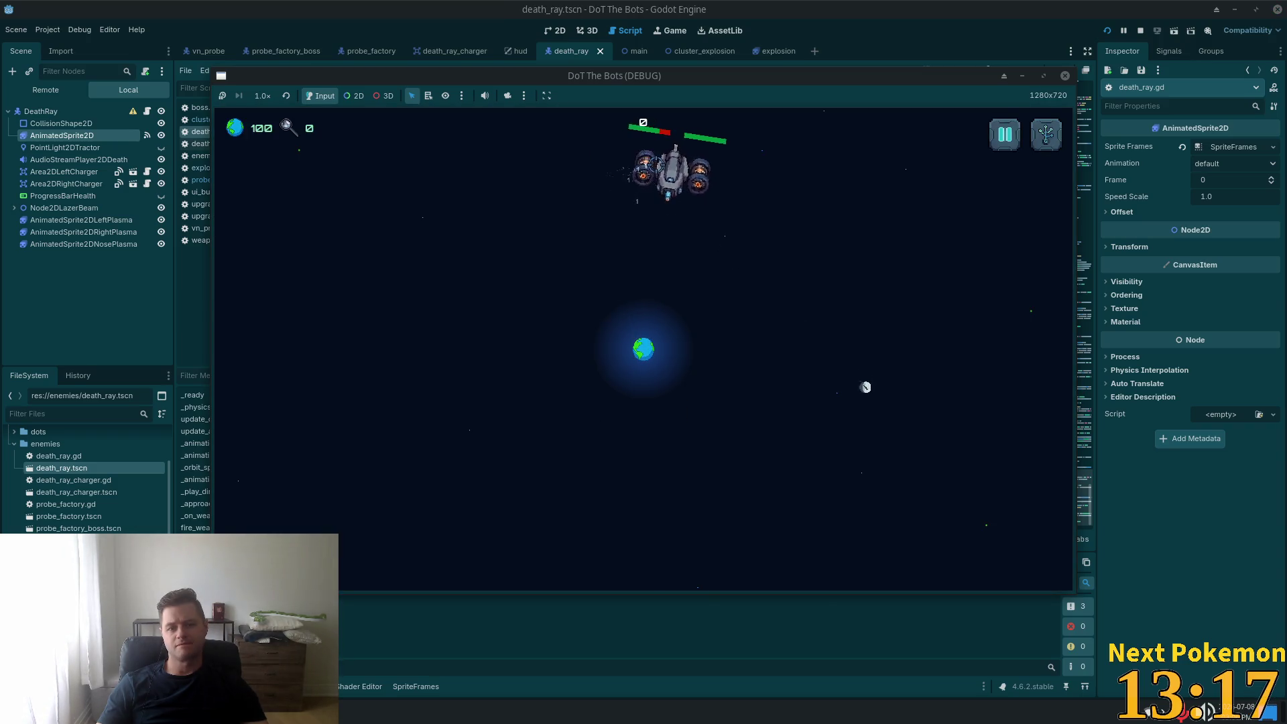
pyautogui.click(688, 165)
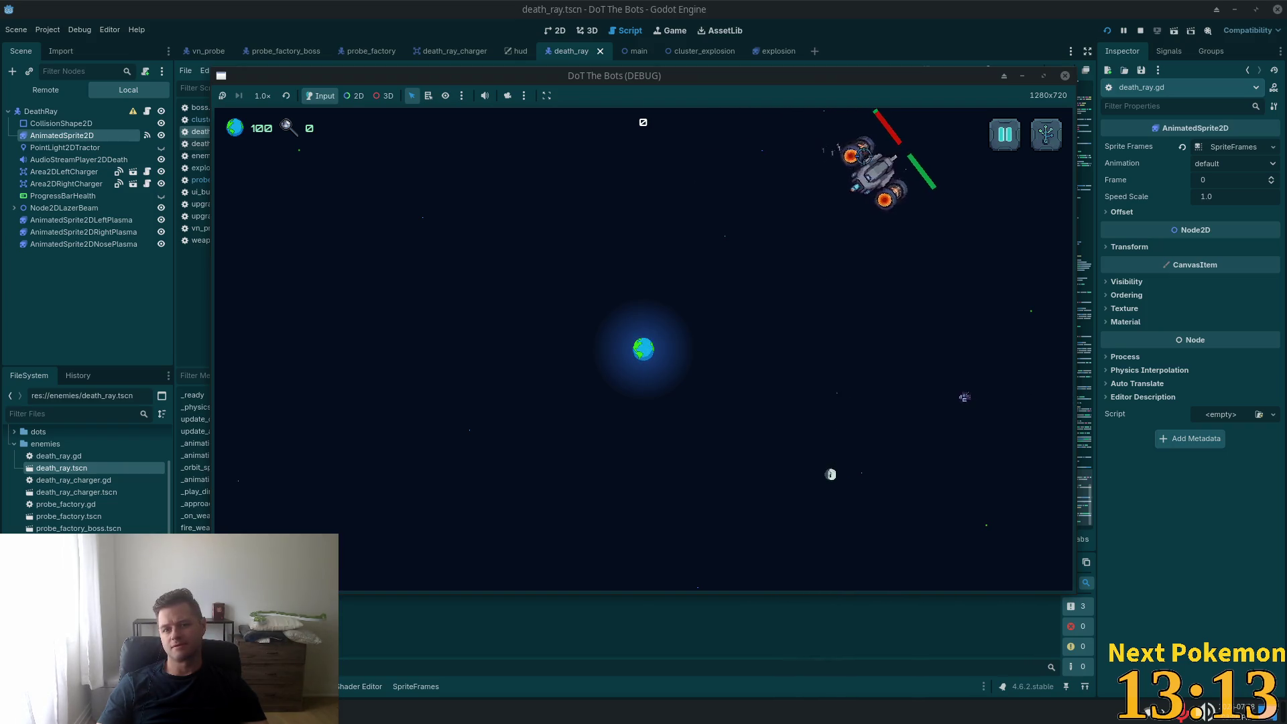
pyautogui.click(842, 166)
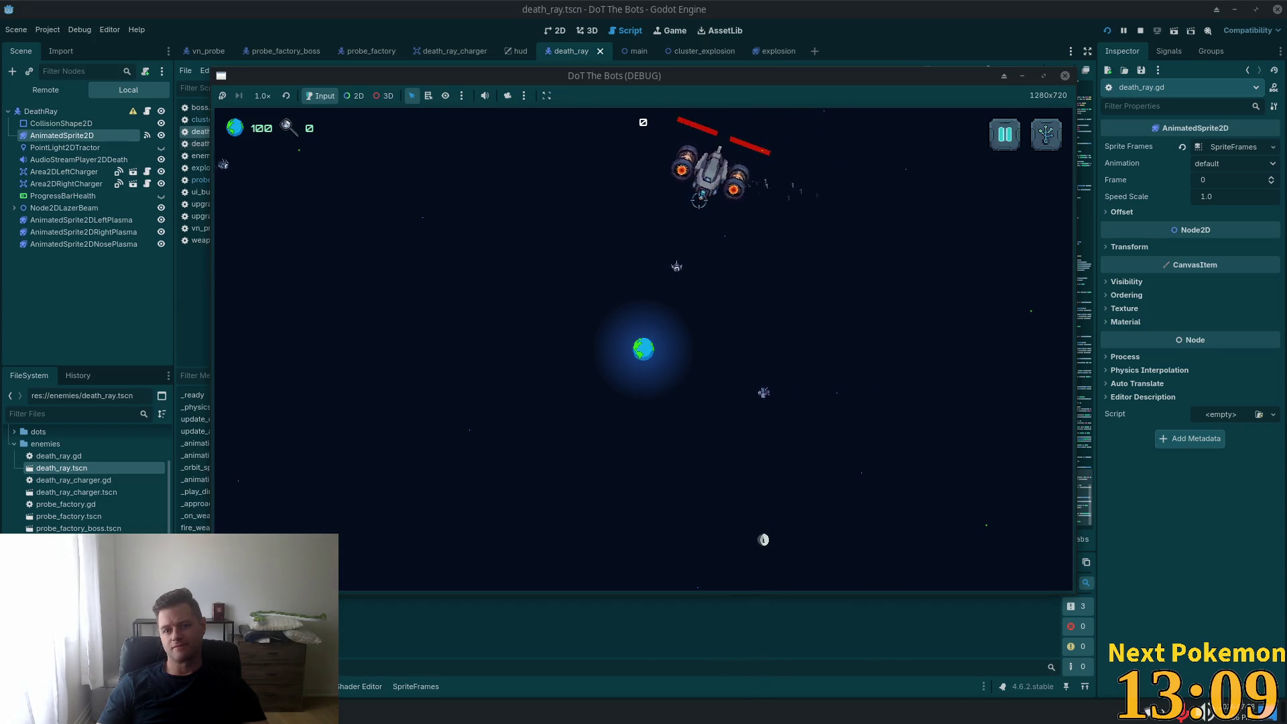
pyautogui.moveTo(684, 348)
pyautogui.mouseDown()
pyautogui.moveTo(690, 379)
pyautogui.moveTo(669, 369)
pyautogui.moveTo(644, 387)
pyautogui.moveTo(618, 373)
pyautogui.moveTo(606, 356)
pyautogui.moveTo(618, 308)
pyautogui.mouseUp()
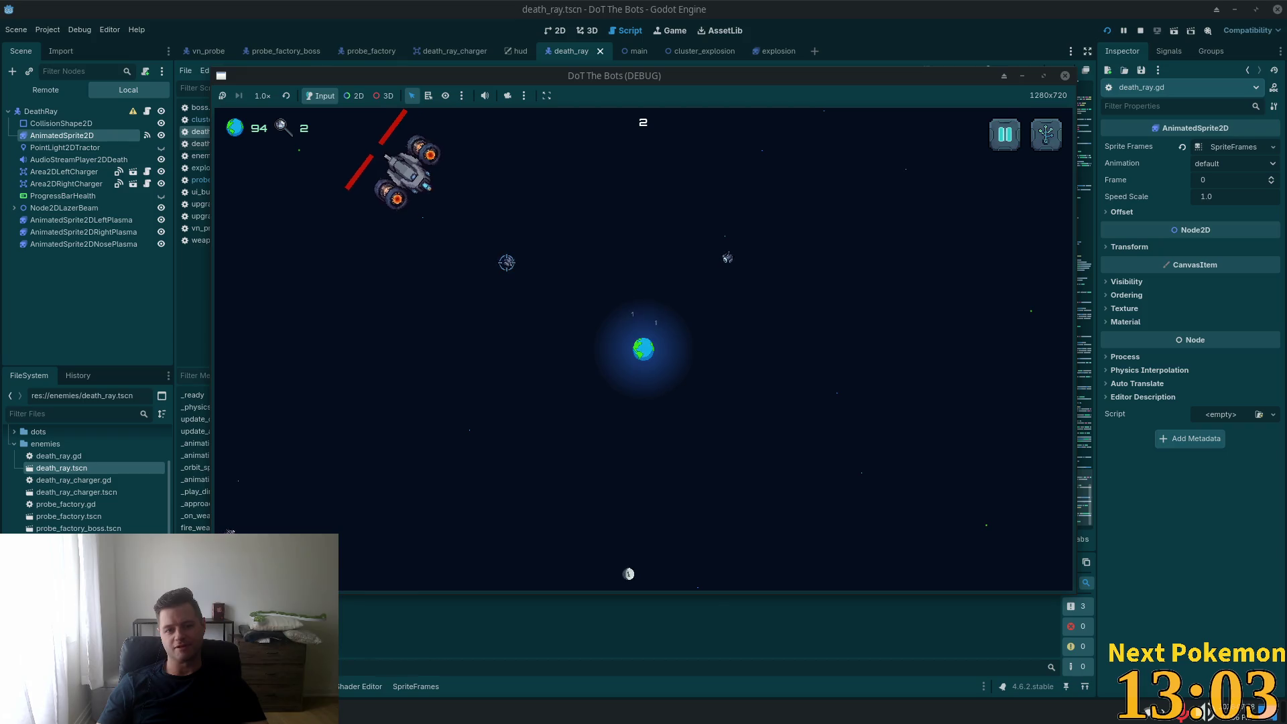
pyautogui.press('F5')
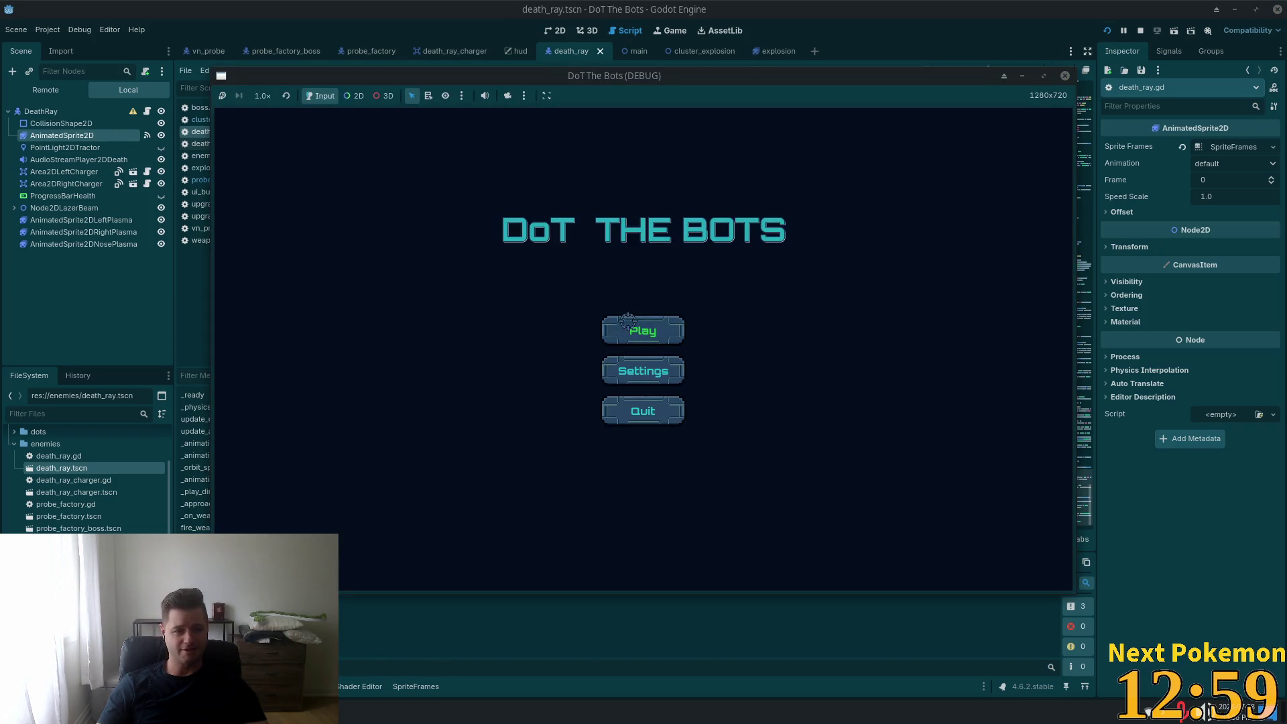
pyautogui.click(628, 320)
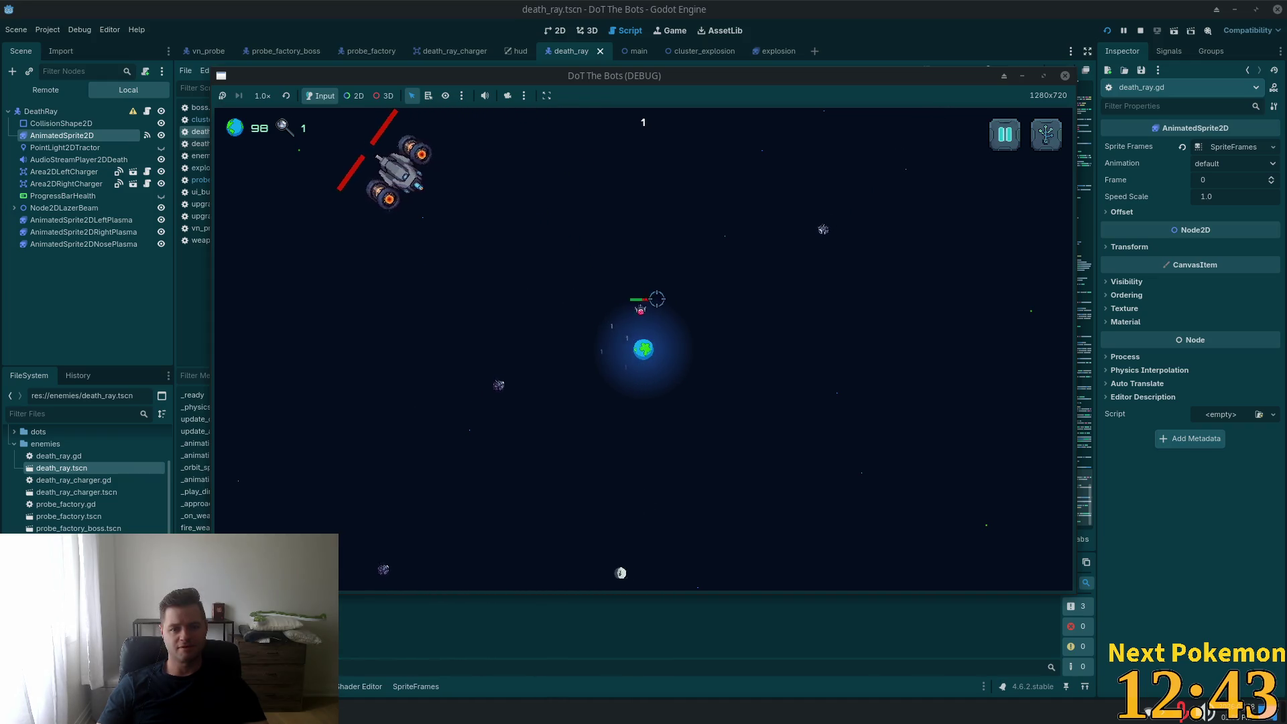
# - Relaunch the game repeatedly with F5, F8 and Run Project, starting a round from the title menu each time
pyautogui.press('F5')
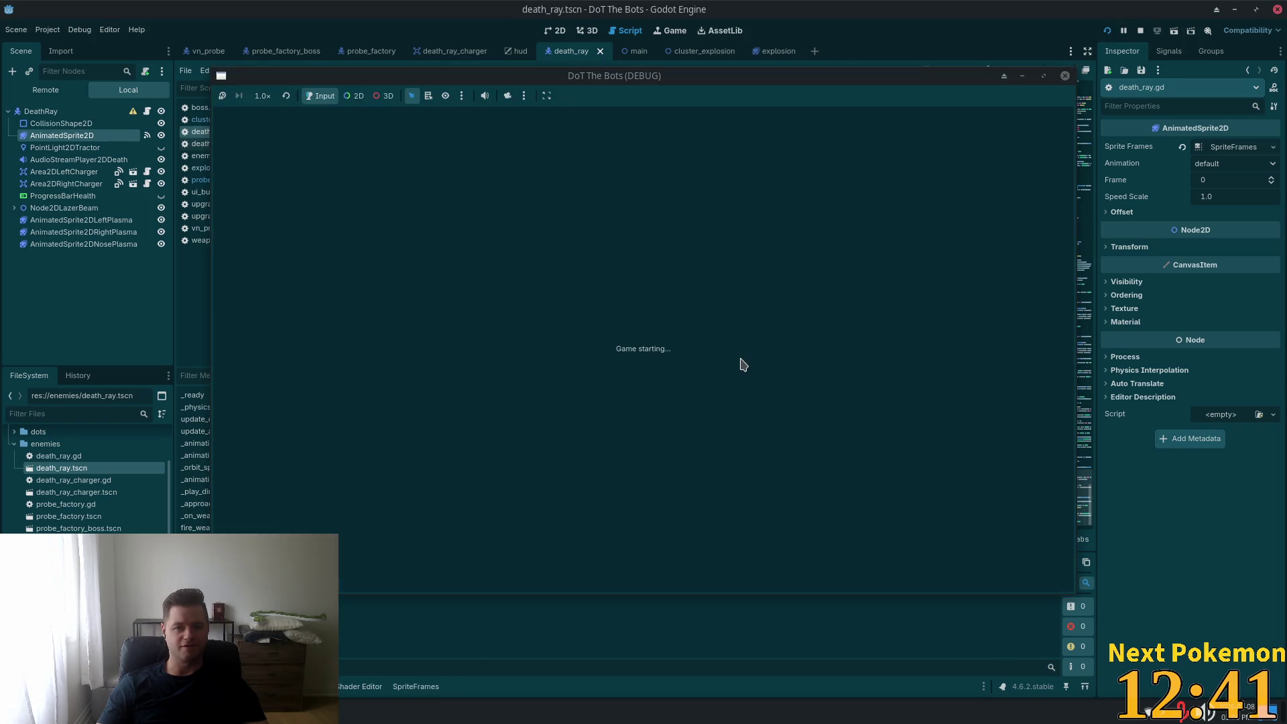
pyautogui.click(628, 322)
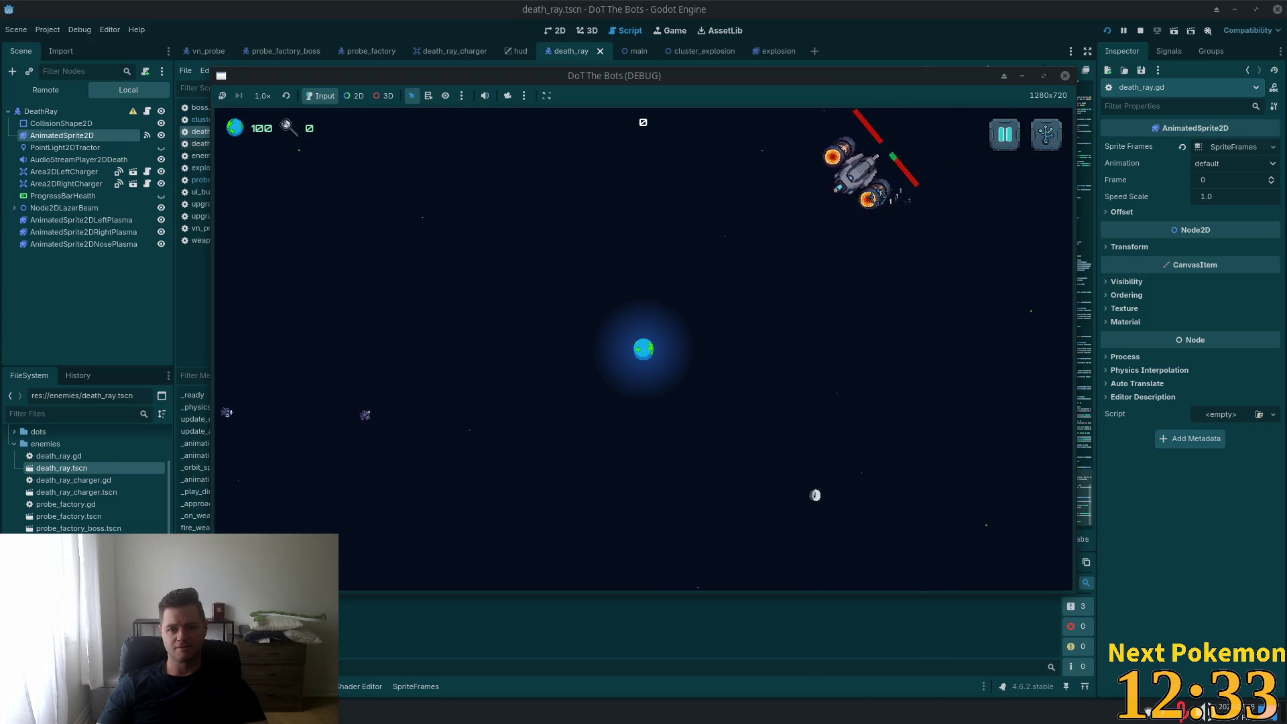
pyautogui.press('F5')
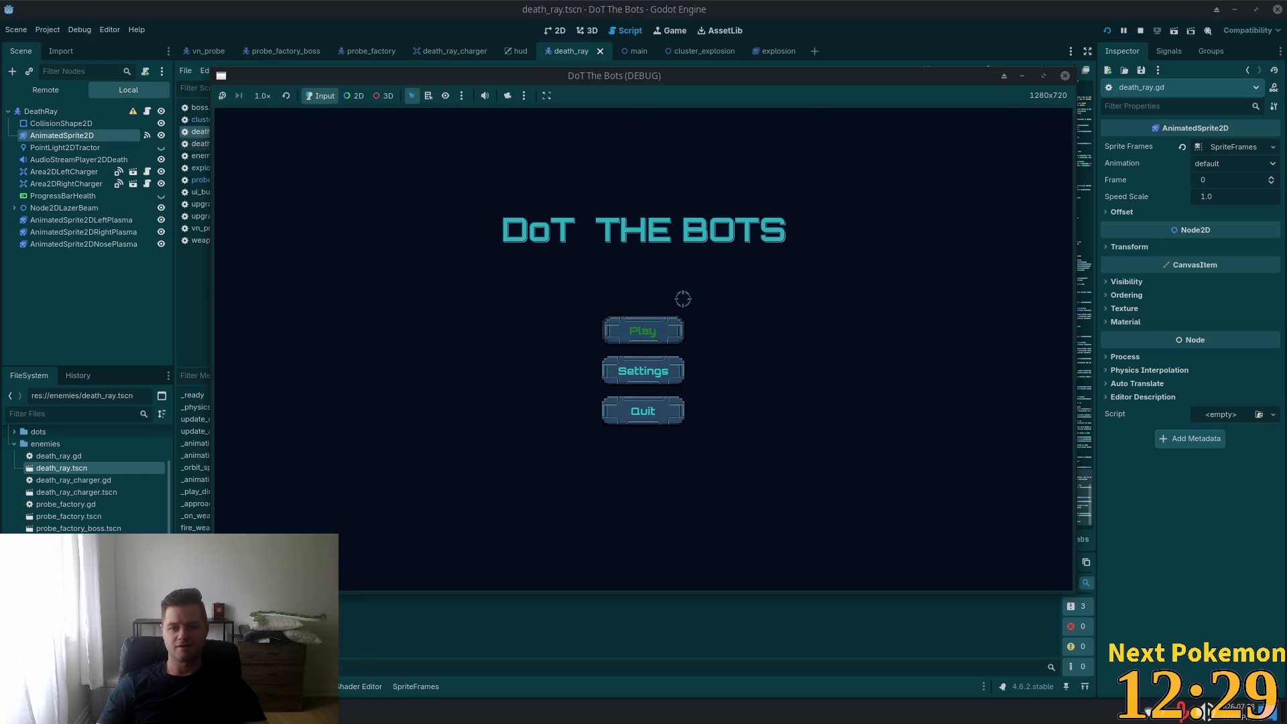
pyautogui.click(664, 331)
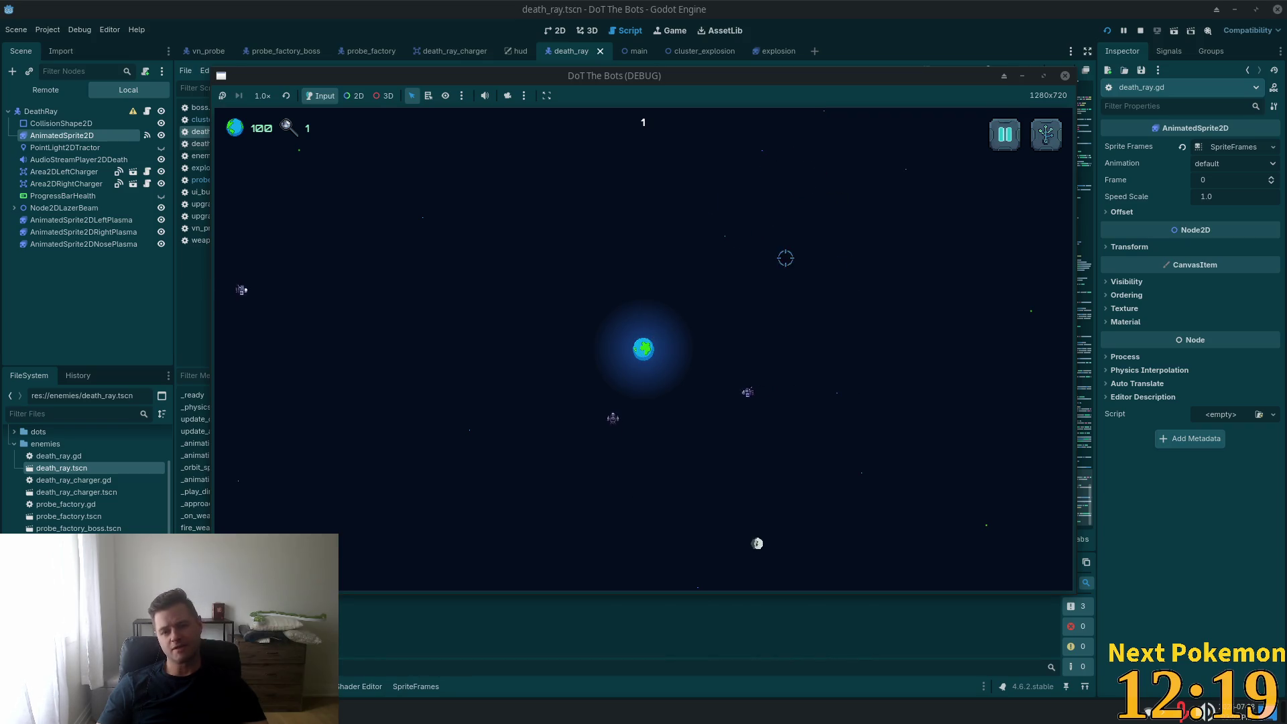
pyautogui.press('F8')
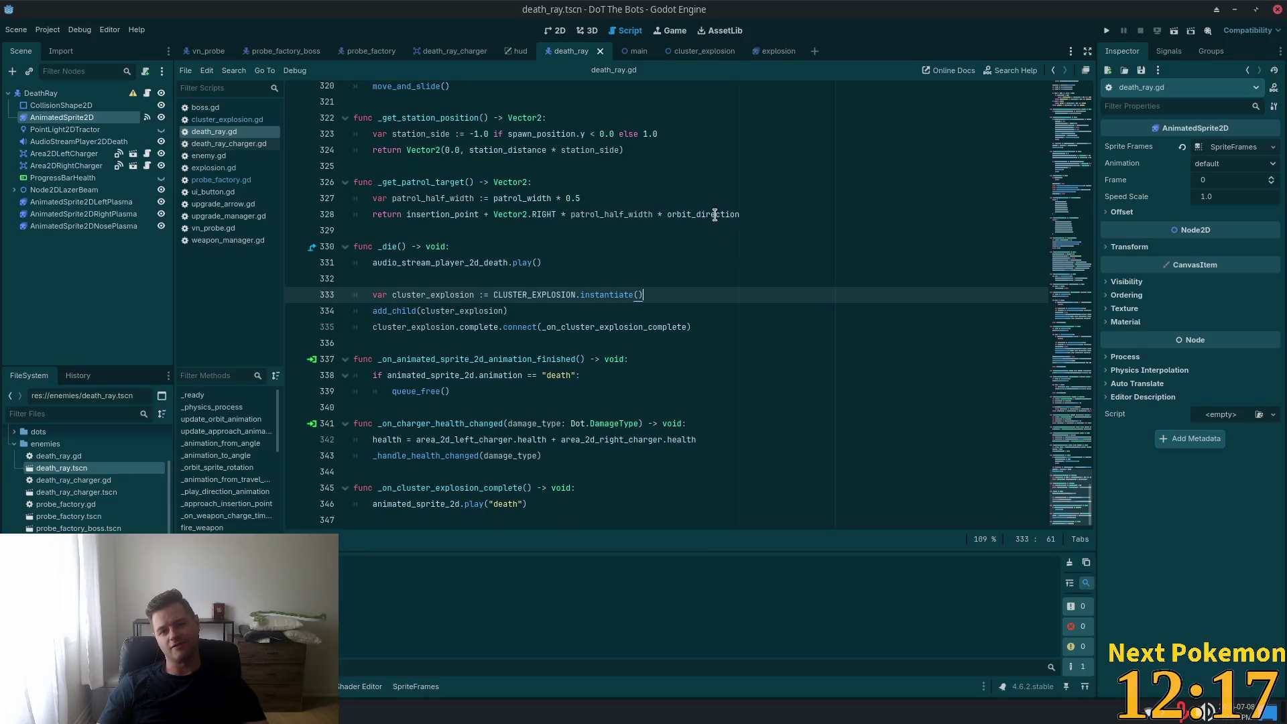
pyautogui.click(1107, 31)
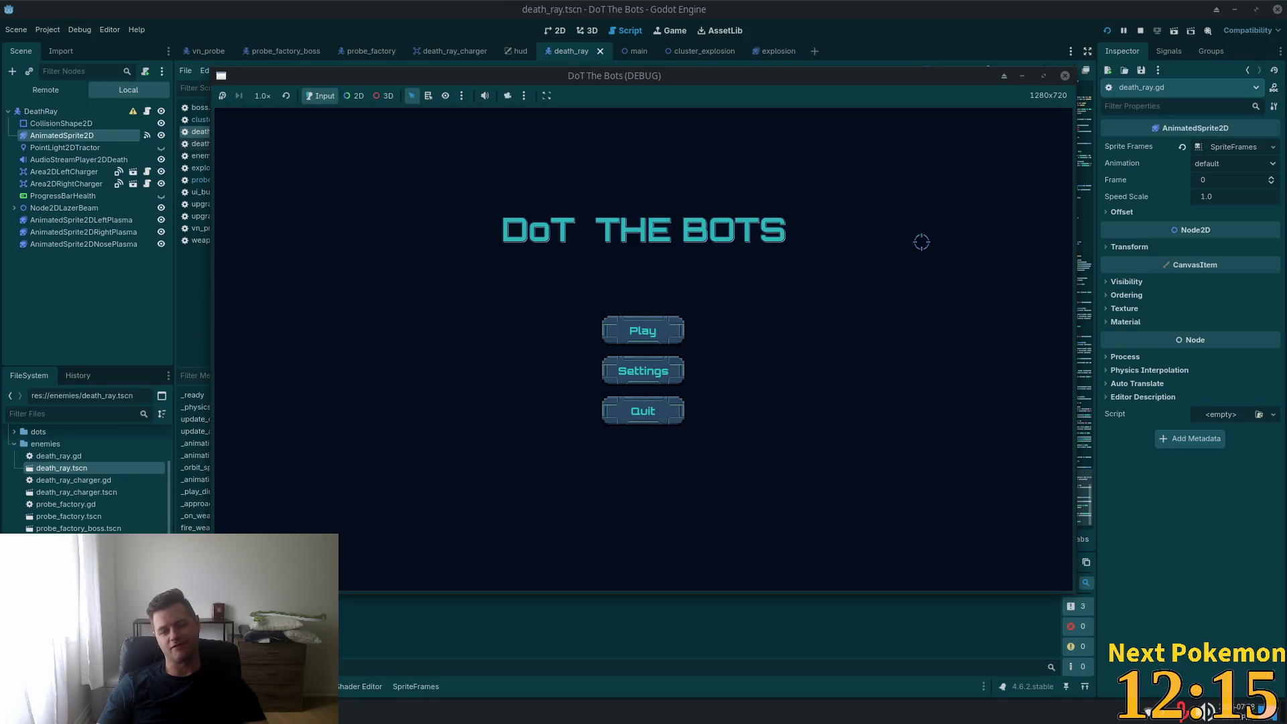
pyautogui.click(651, 337)
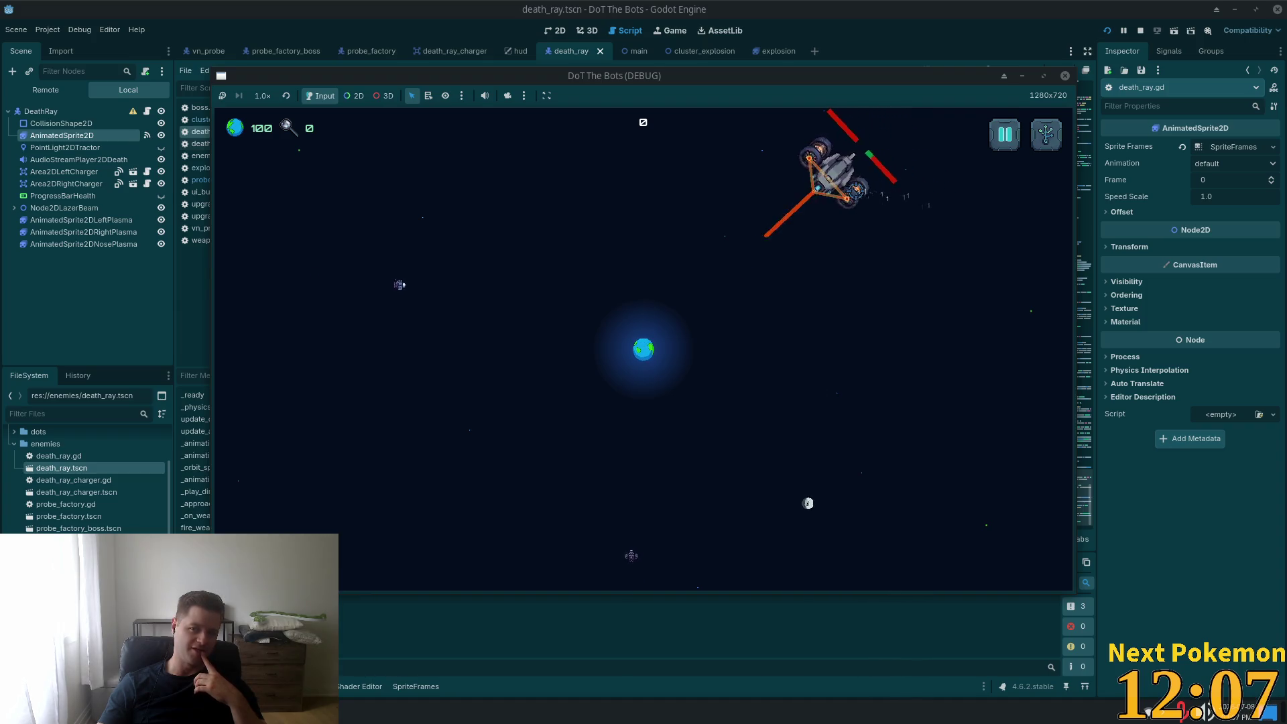
pyautogui.click(1107, 30)
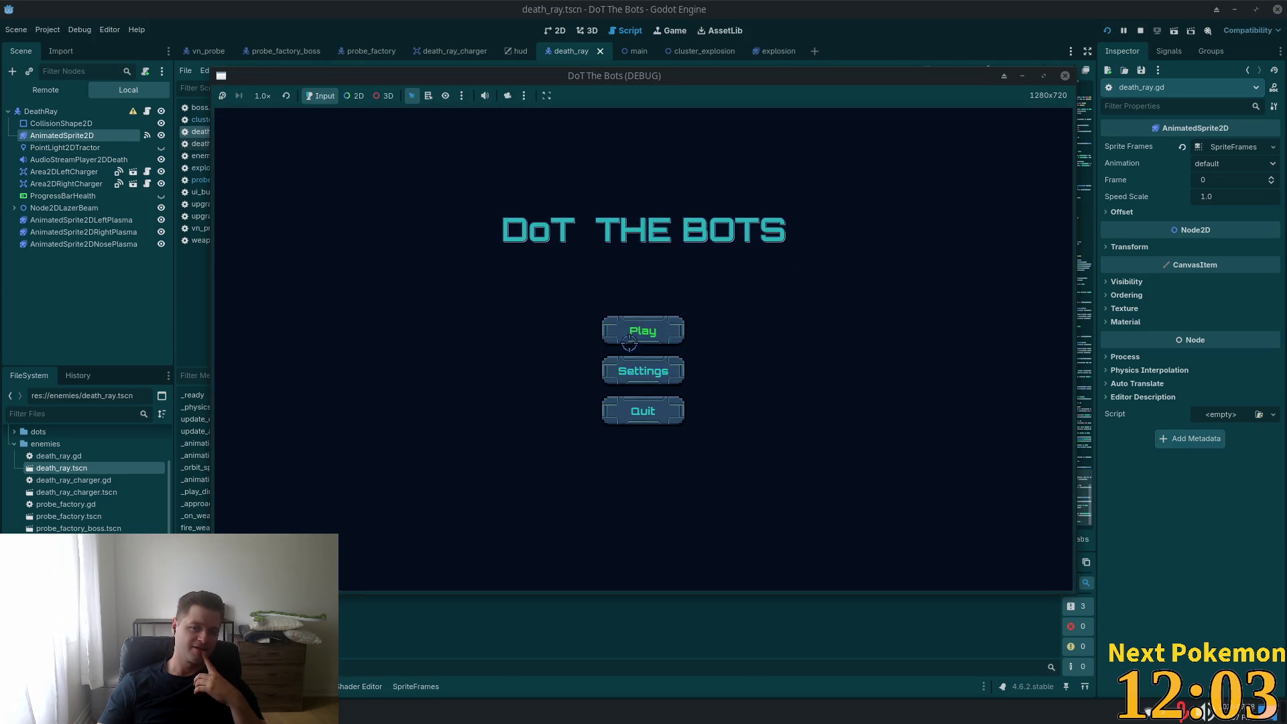
# - Start a round of DoT The Bots, then Alt+Tab to the YouTube video in the browser
pyautogui.click(629, 341)
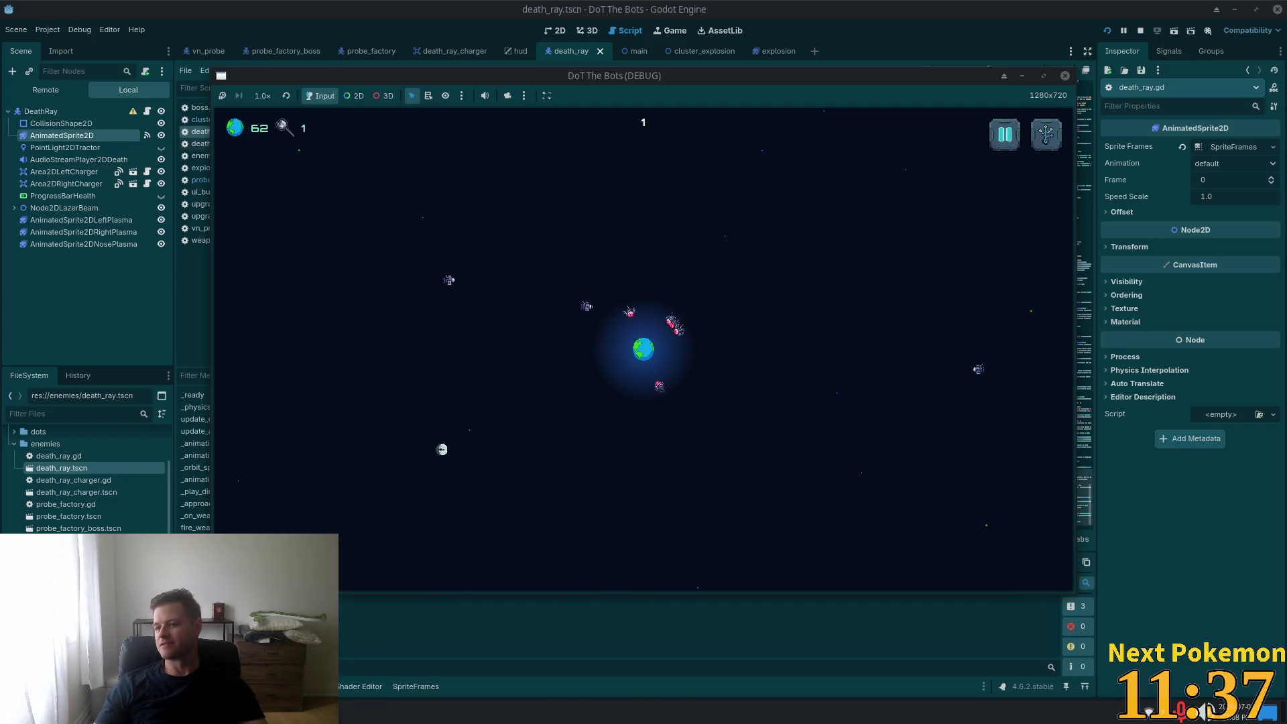
pyautogui.hotkey('alt', 'Tab')
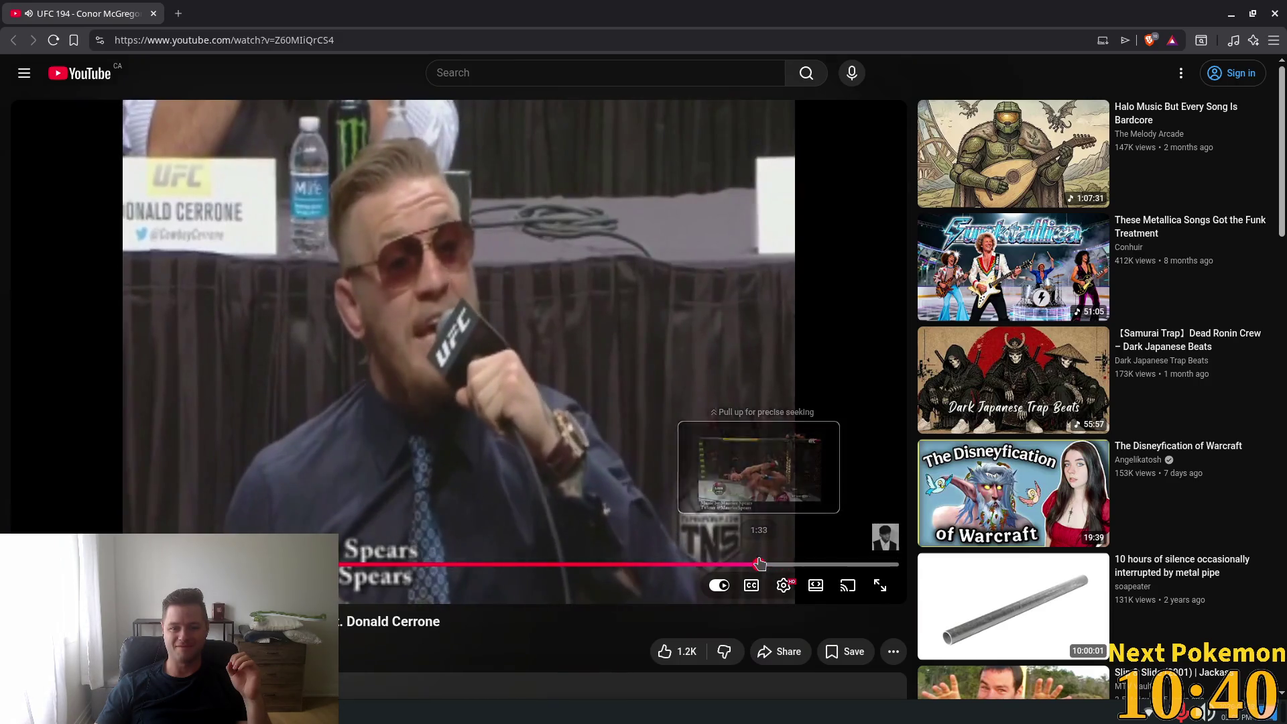
# - Skip the YouTube video past 1:33 to its end and close the tab to return to Godot's GAME OVER screen
pyautogui.moveTo(759, 563); pyautogui.dragTo(811, 561)
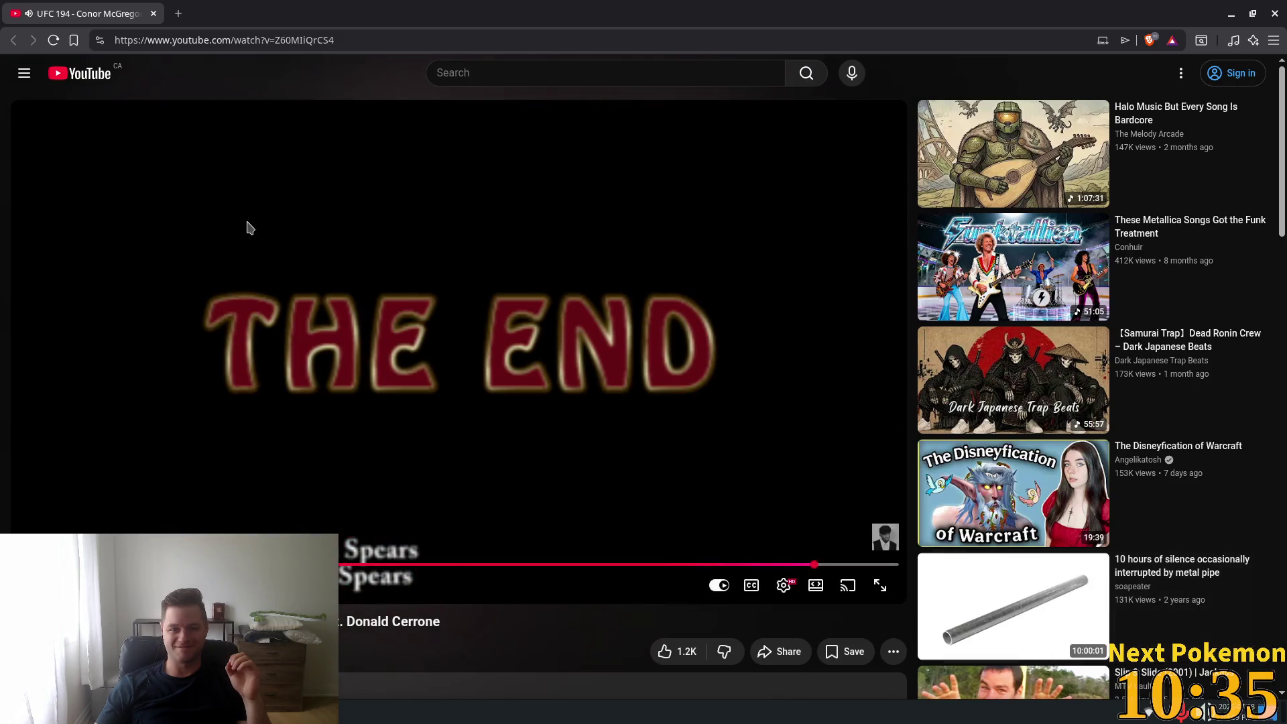
pyautogui.click(153, 14)
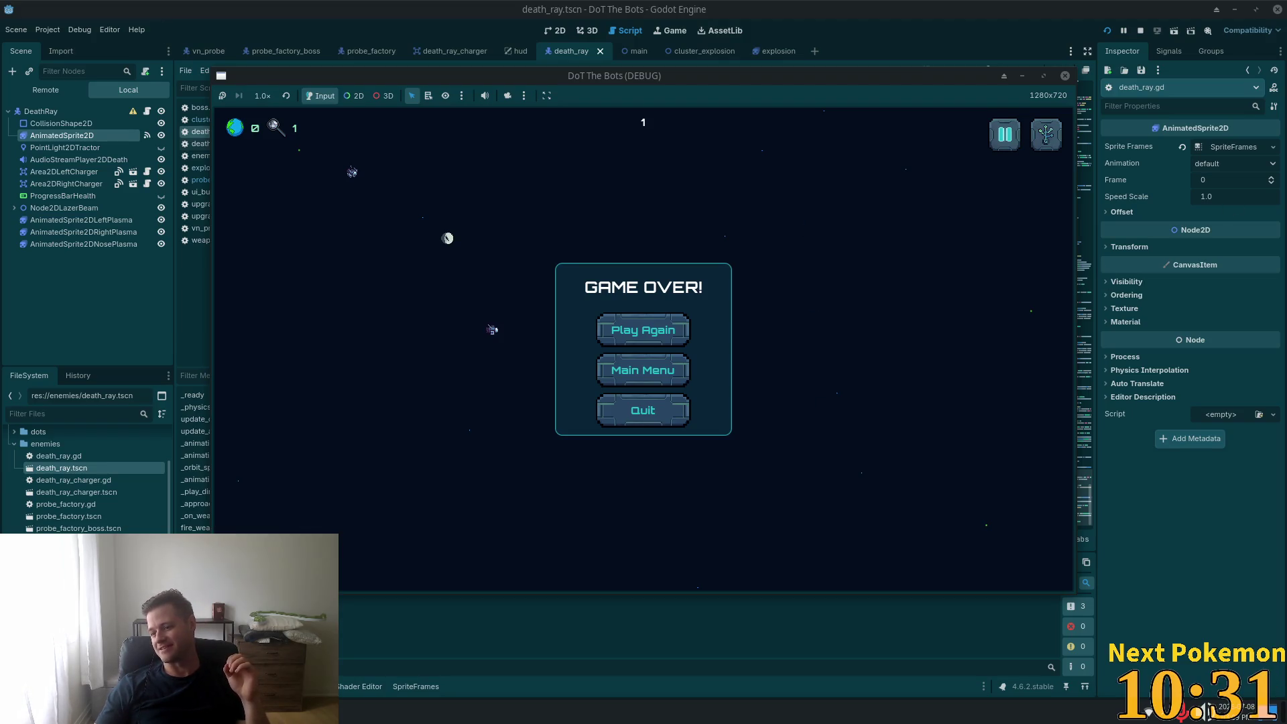
# - Choose Play Again after game over, relaunch with F5, and start a new round from the title menu
pyautogui.click(628, 321)
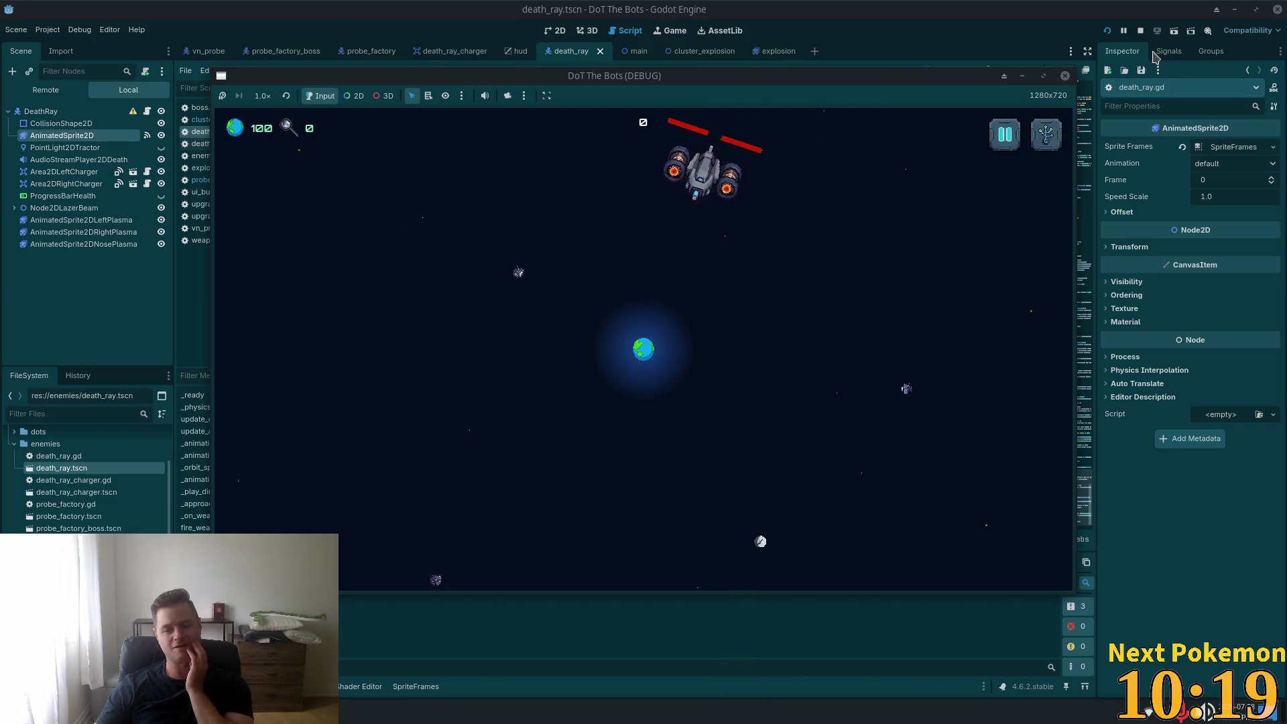
pyautogui.press('F5')
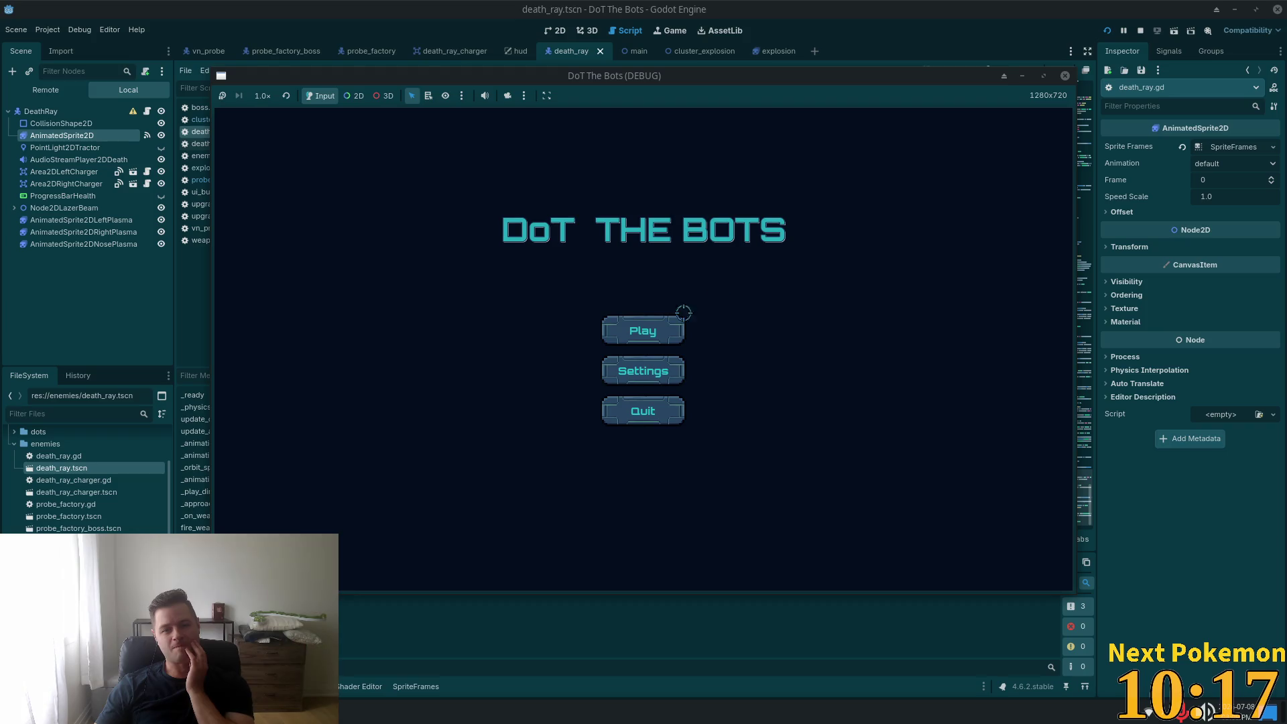
pyautogui.click(681, 319)
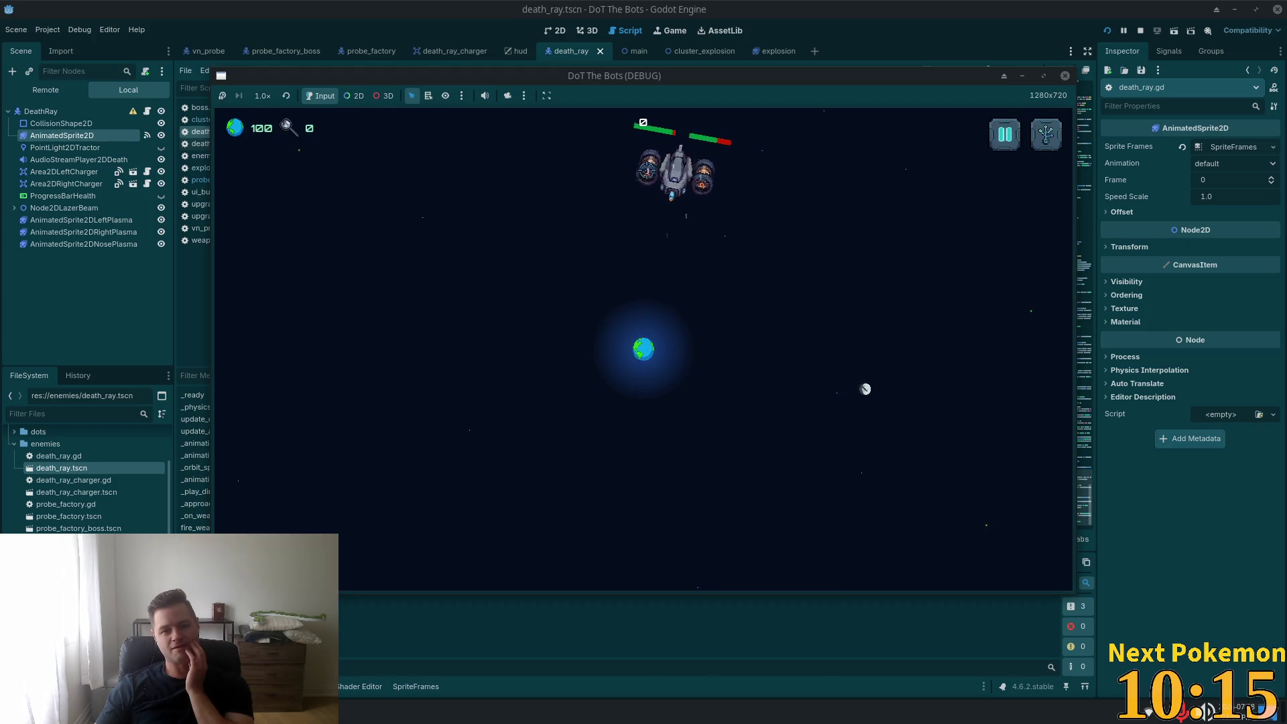